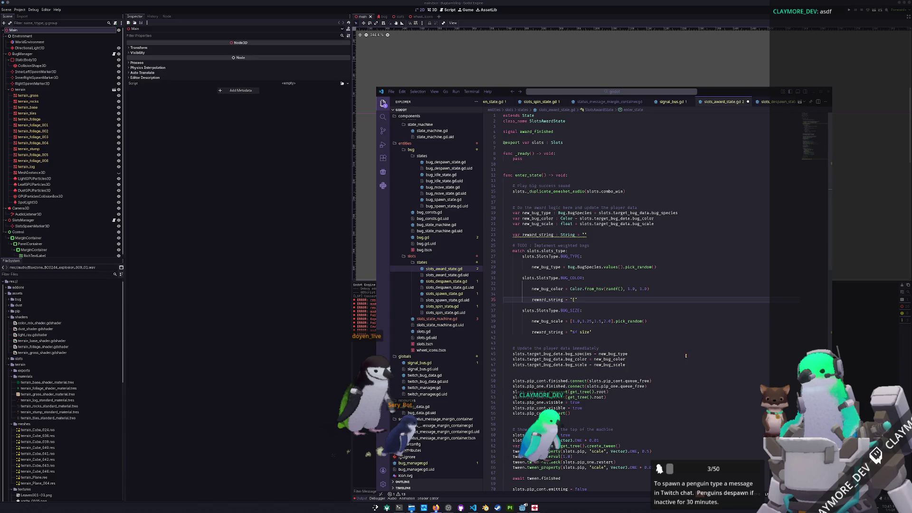
Step: Format the colour reward string as [color=%s]%s[/color] with new_bug_color.to_html() twice, then save
left_click(694, 302)
type("color=%")
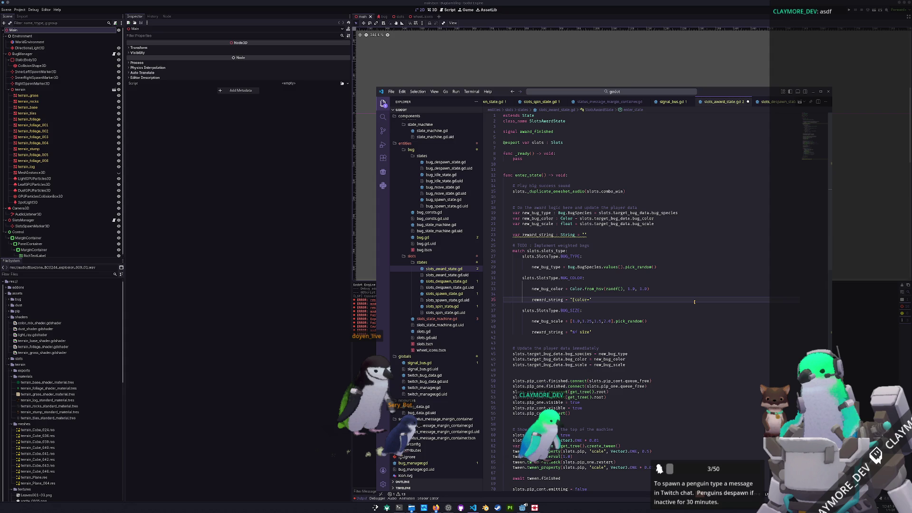
type("s")
type("%s")
type("[/color]\" % [")
type("new_bug_")
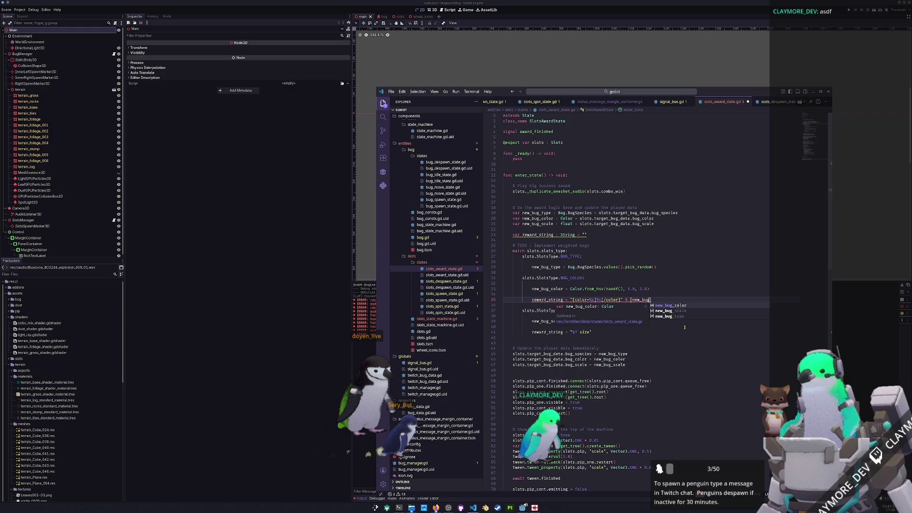
type("color.")
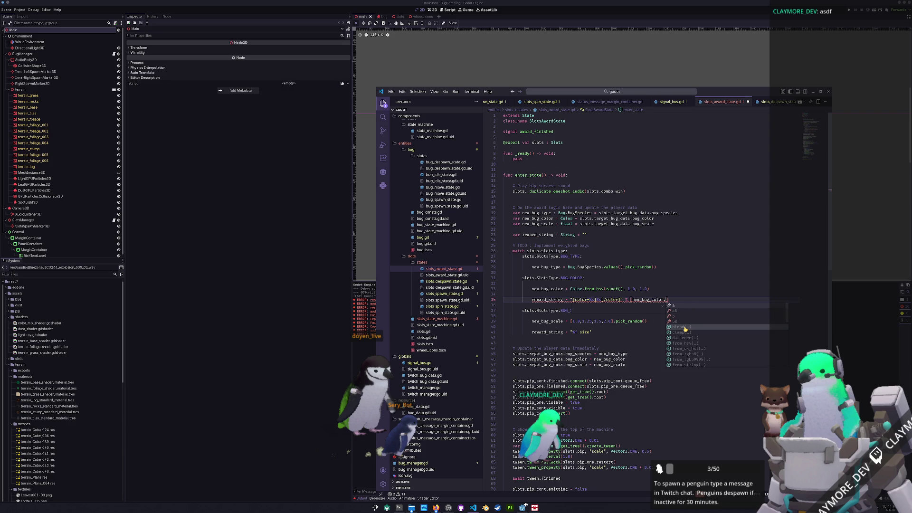
type("to")
type("_html")
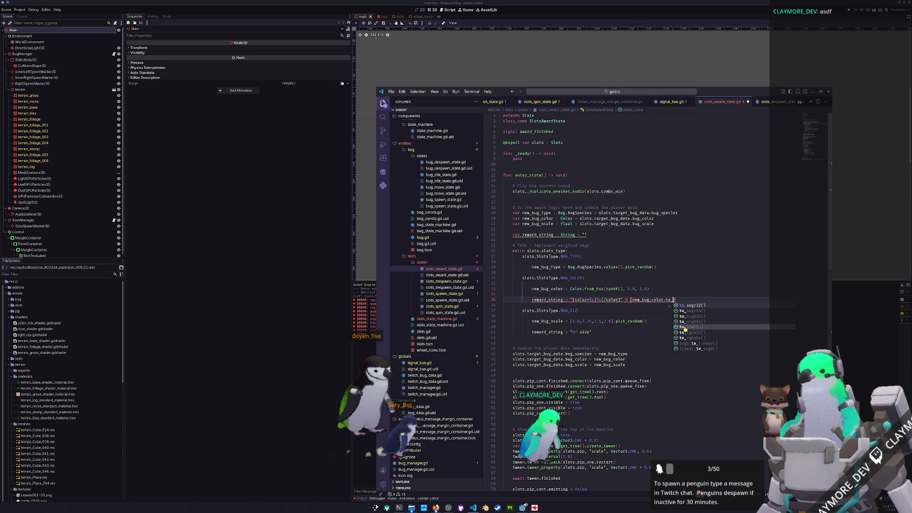
type("(")
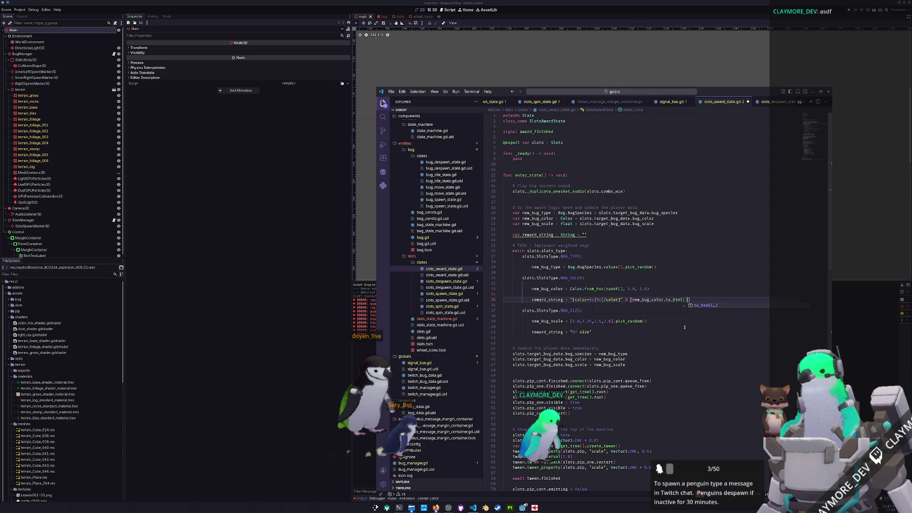
mouse_move(672, 299)
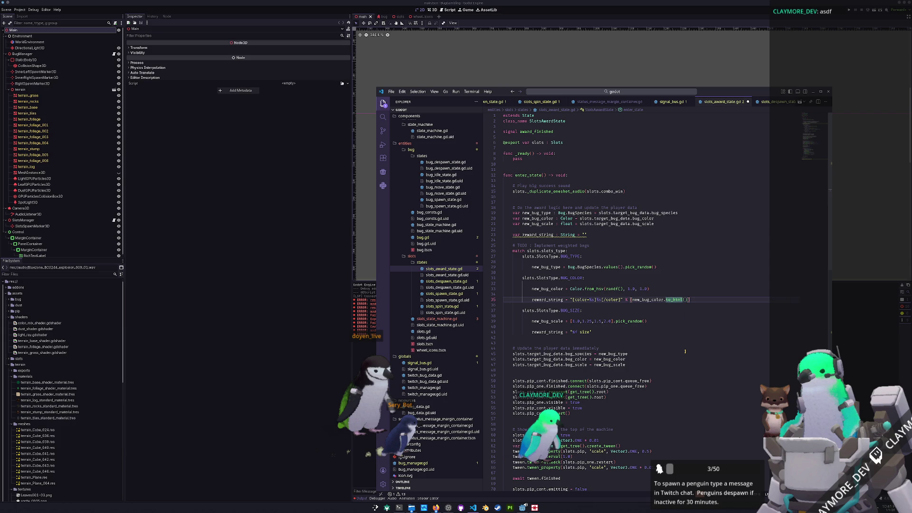
key("ctrl+shift+Left")
key("ctrl+shift+Left")
key("ctrl+shift+Left")
key("ctrl+c")
key("Right")
type(",")
key("ctrl+v")
key("Down")
key("ctrl+s")
Step: Add a blank line after the BUG_TYPE pick_random line
key("Up")
key("Up")
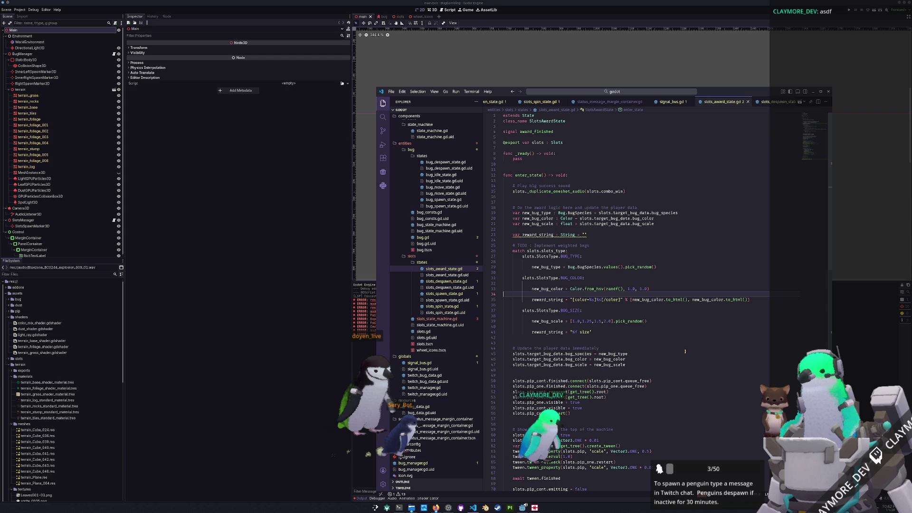
key("Up")
key("Up")
key("Up")
key("Return")
key("Up")
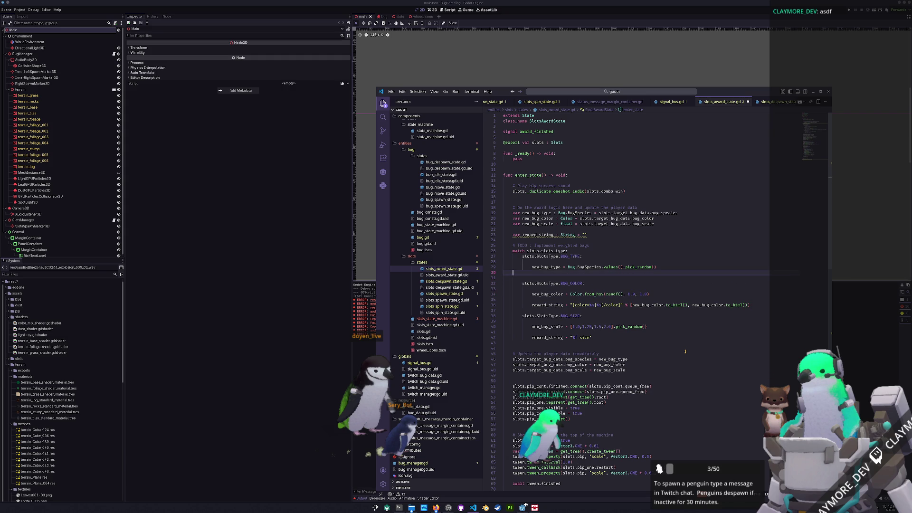
Step: Add an indented line under the bug-type case and save the award state script
key("Return")
key("ctrl+s")
key("ctrl+a")
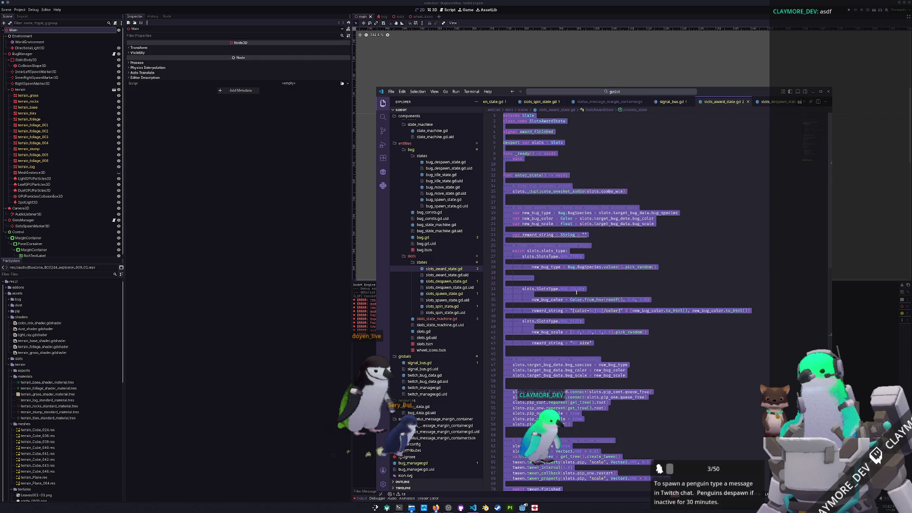
key("Right")
scroll(551, 273, "up", 12)
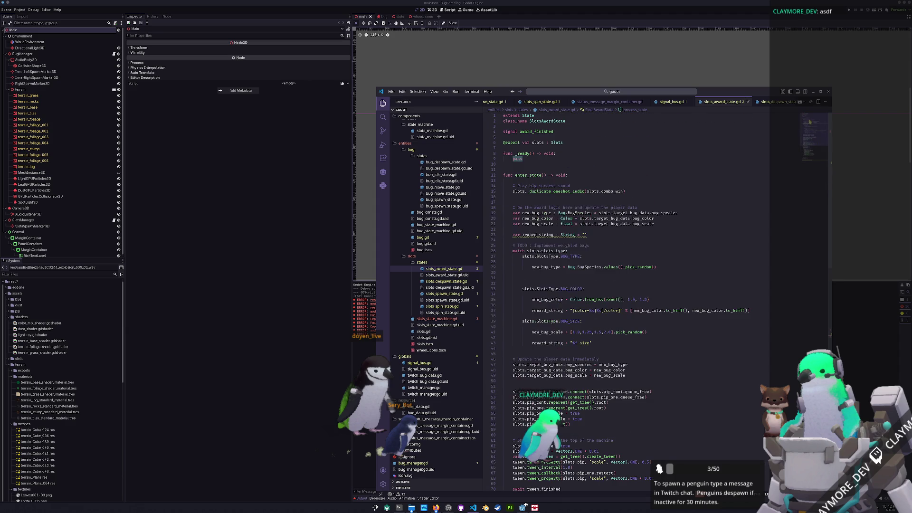
Step: Start line 31 as reward_string = "%s" % BugData. and bring up quick file search
left_click(554, 278)
key("Tab")
type("matc")
key("BackSpace")
key("BackSpace")
key("BackSpace")
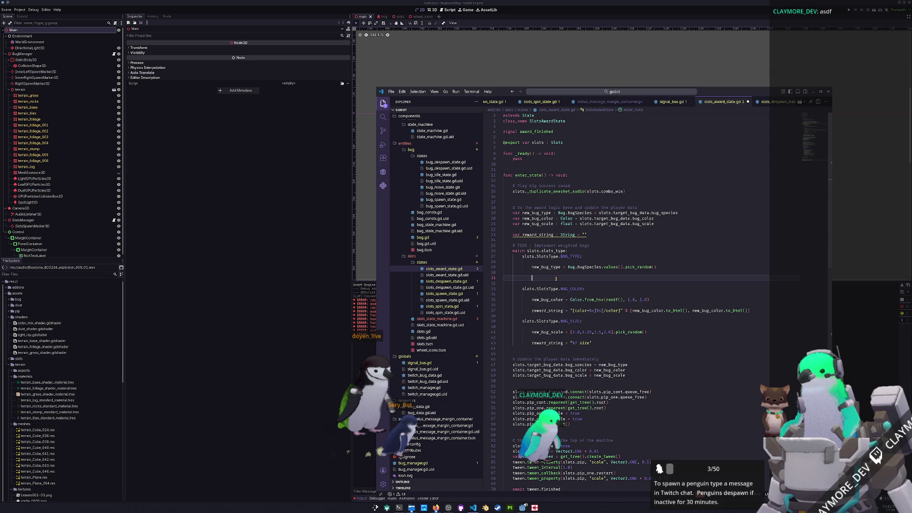
type("re")
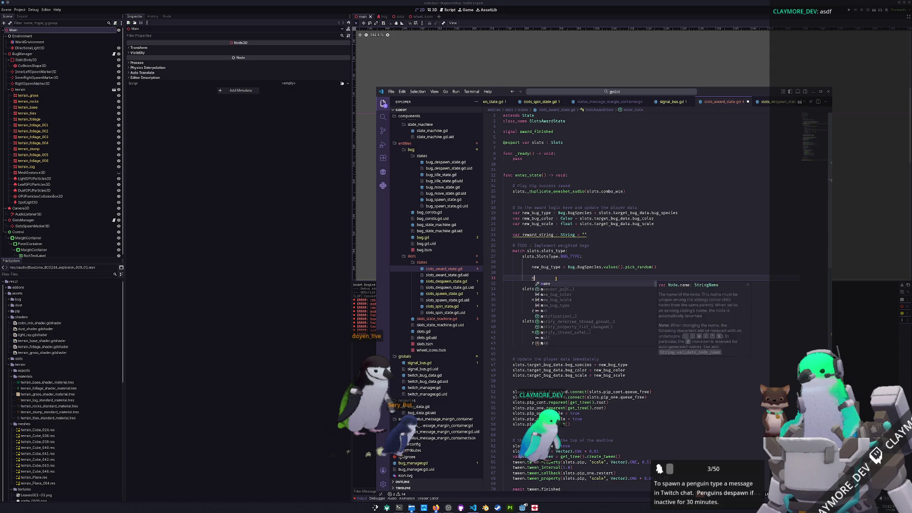
type("ward_string ")
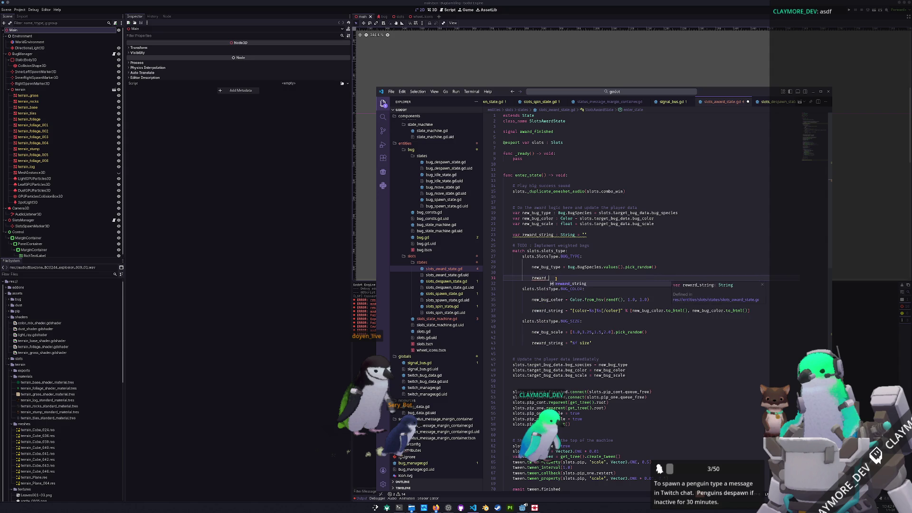
type("= \"")
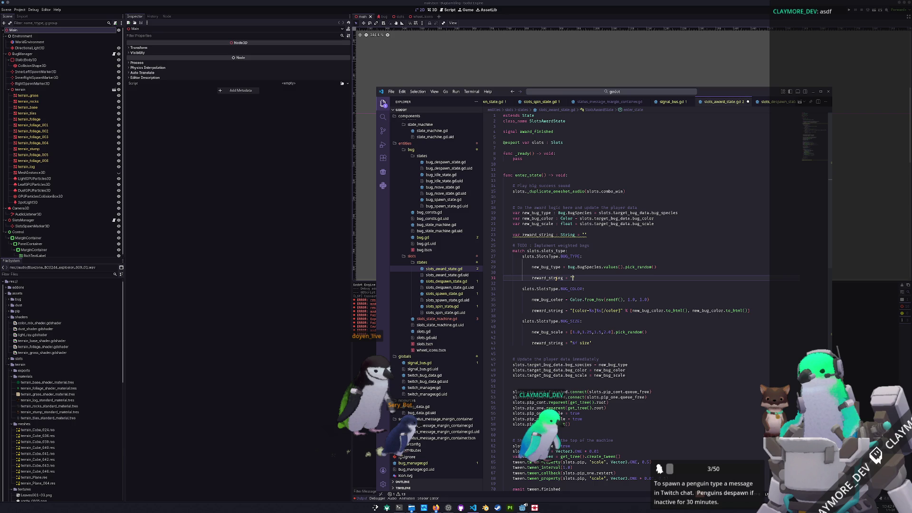
type("%s\"")
type(" % Bug.bu")
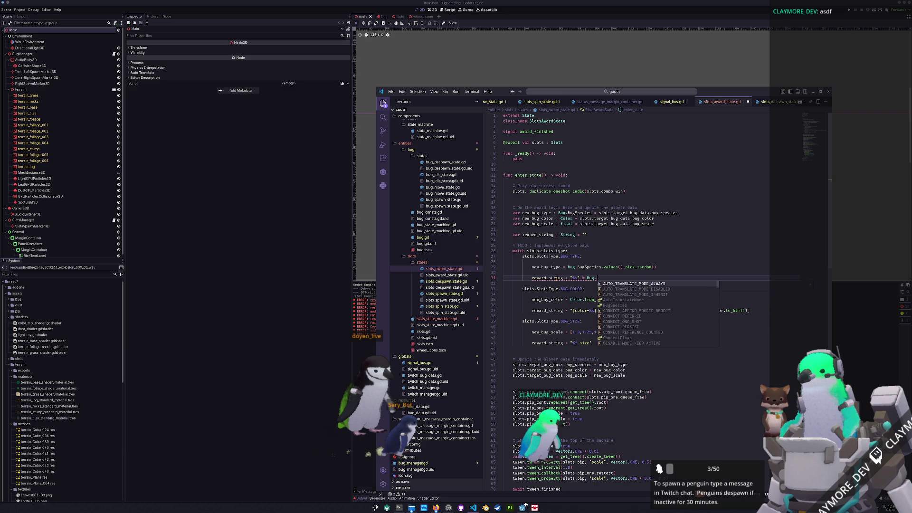
key("BackSpace")
key("BackSpace")
type("sp")
key("BackSpace")
key("BackSpace")
key("BackSpace")
type("Stat")
key("BackSpace")
key("BackSpace")
key("BackSpace")
type("Data")
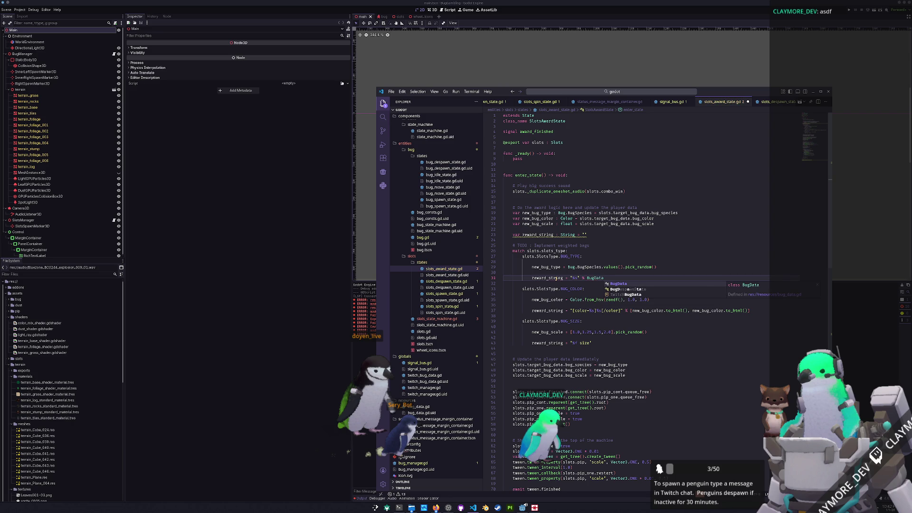
type(".dic")
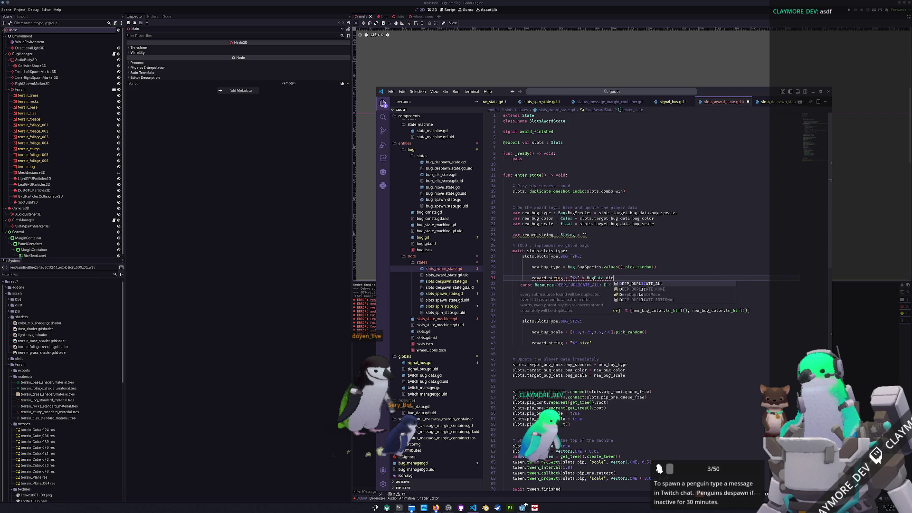
key("BackSpace")
key("BackSpace")
key("BackSpace")
key("ctrl+p")
Step: Look up species_string_dict in bug.gd and reference Bug.species_string_dict in the species line
type("bug_")
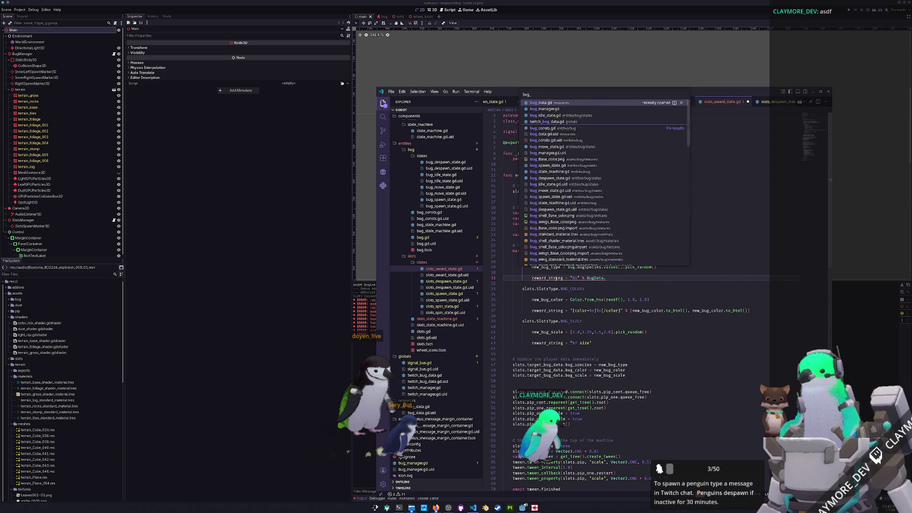
key("Return")
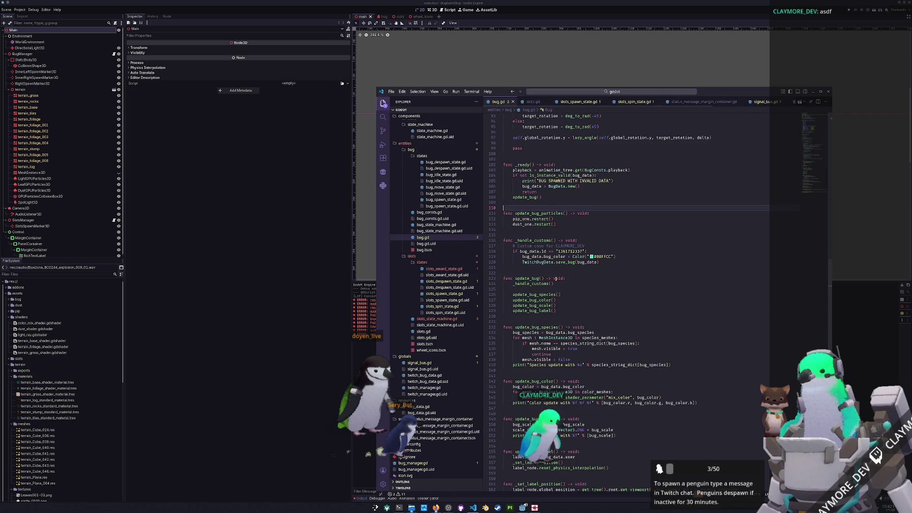
scroll(556, 280, "up", 20)
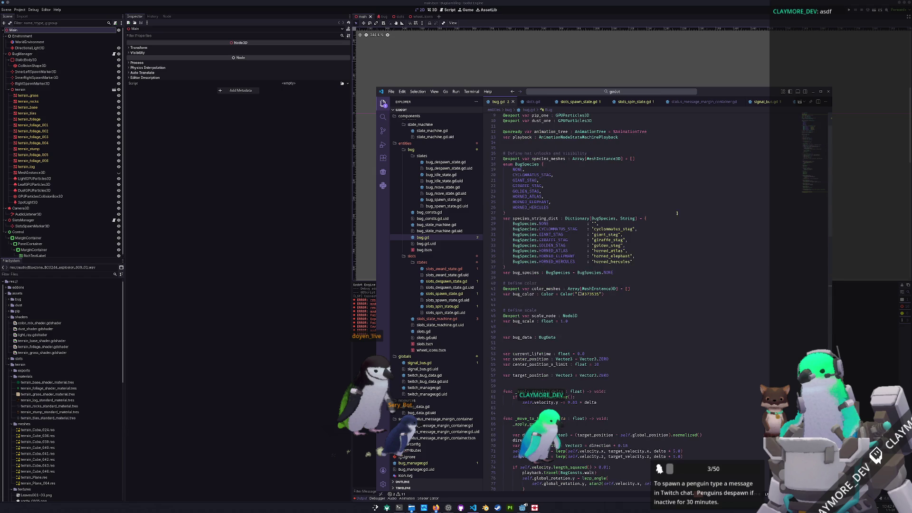
scroll(684, 206, "up", 3)
double_click(538, 263)
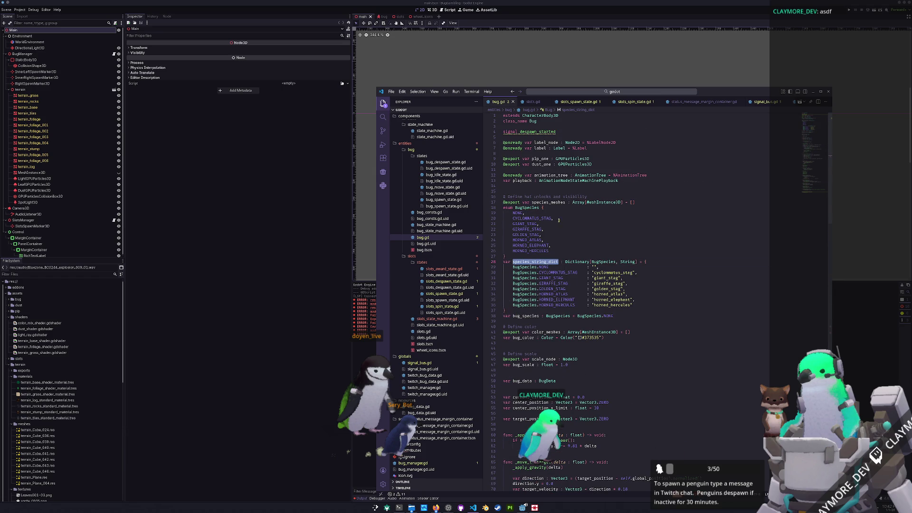
left_click(579, 102)
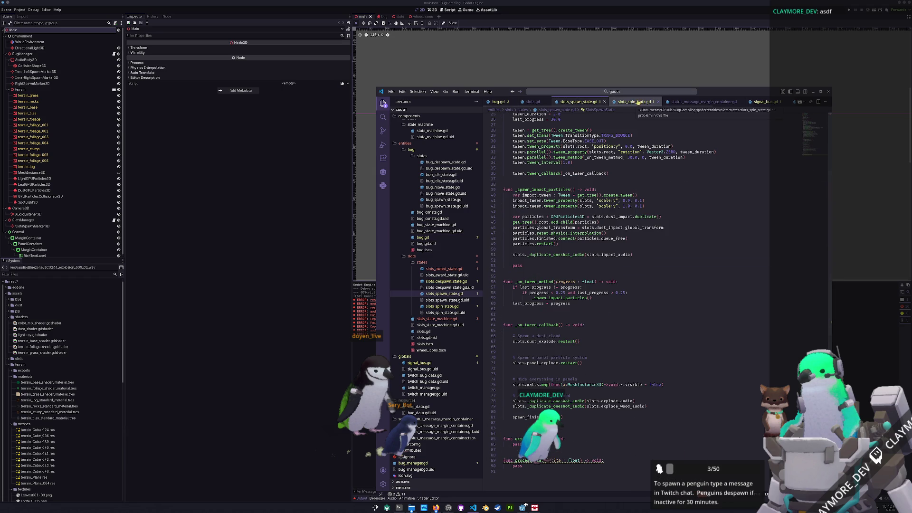
scroll(679, 102, "down", 2)
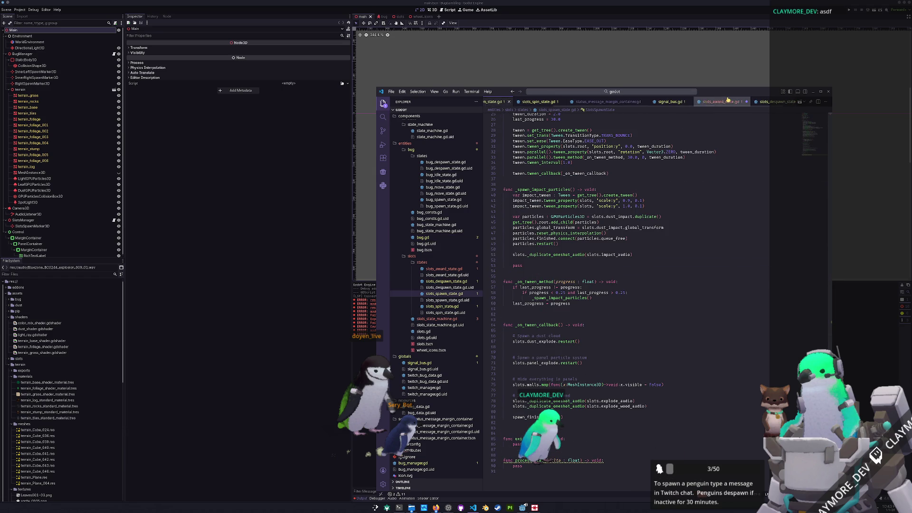
left_click(726, 101)
key("BackSpace")
key("BackSpace")
key("BackSpace")
type(".specie")
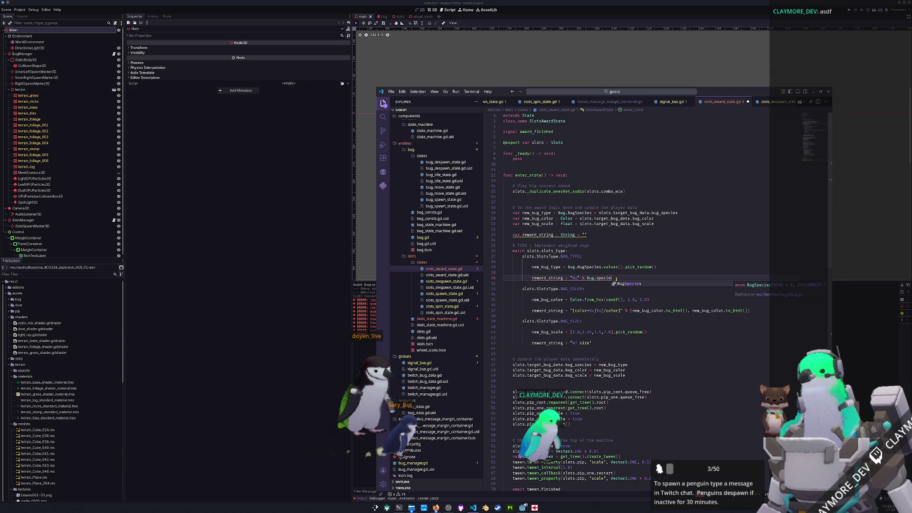
type("s_string_di")
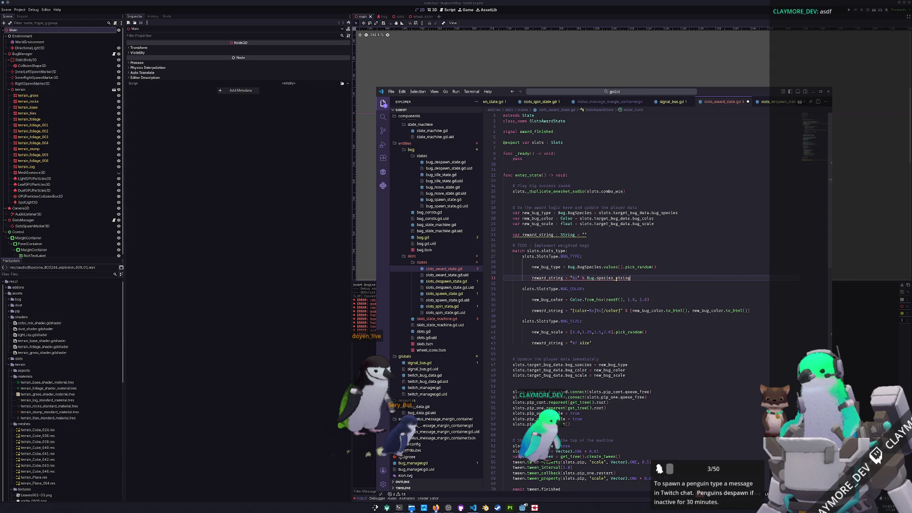
type("ct")
mouse_move(591, 278)
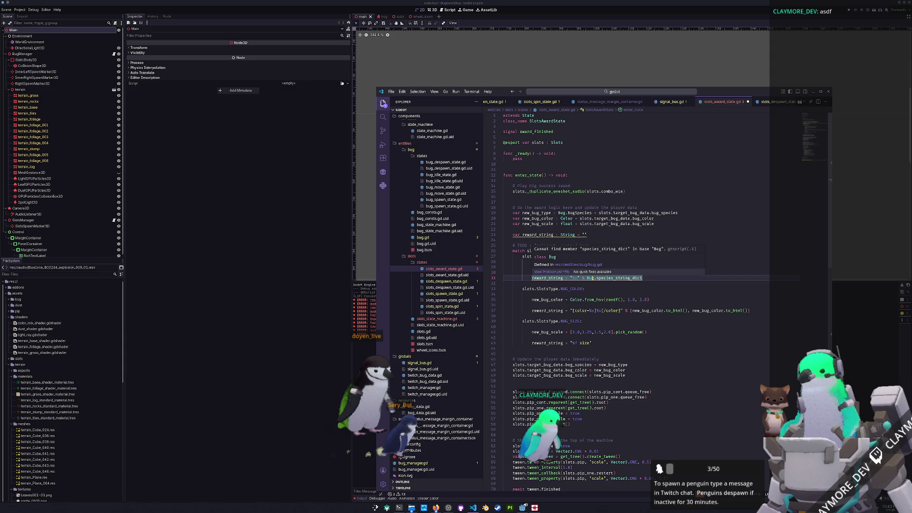
left_click(608, 278)
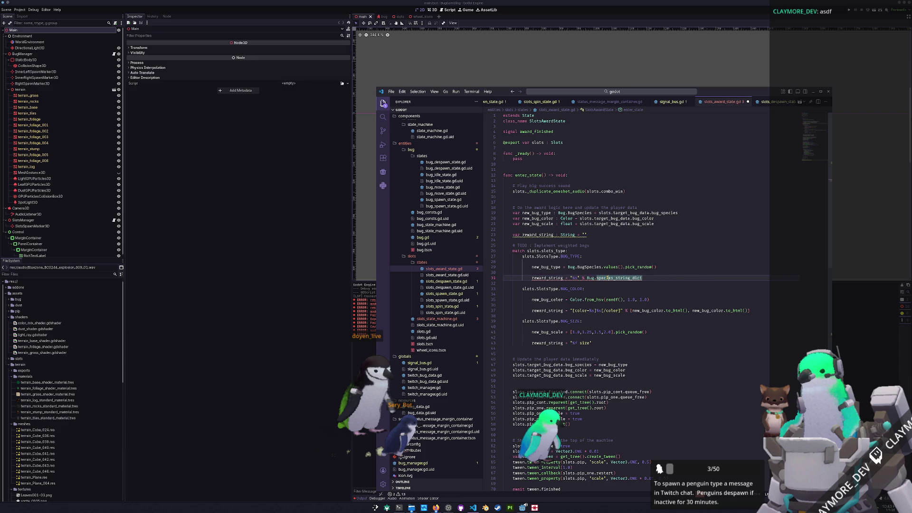
Step: Declare species_string_dict in bug.gd as a const instead of a var
scroll(501, 102, "up", 3)
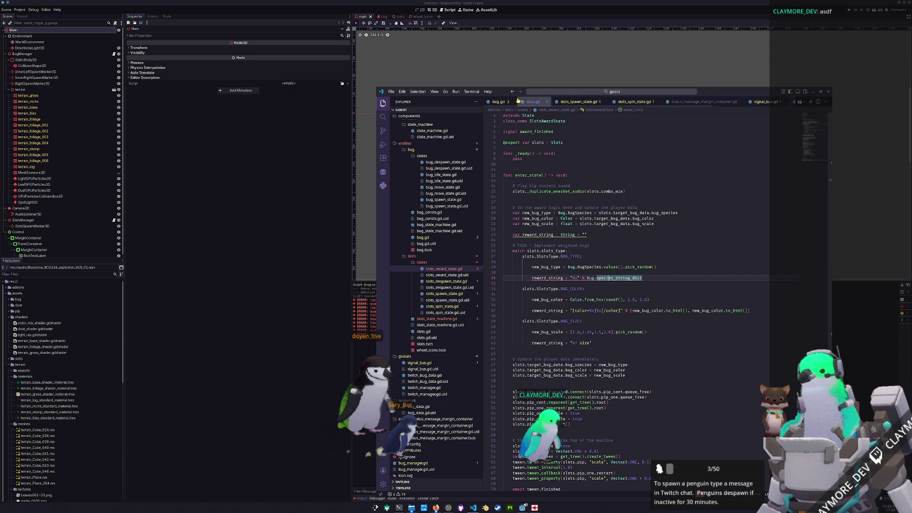
left_click(498, 102)
left_click(531, 256)
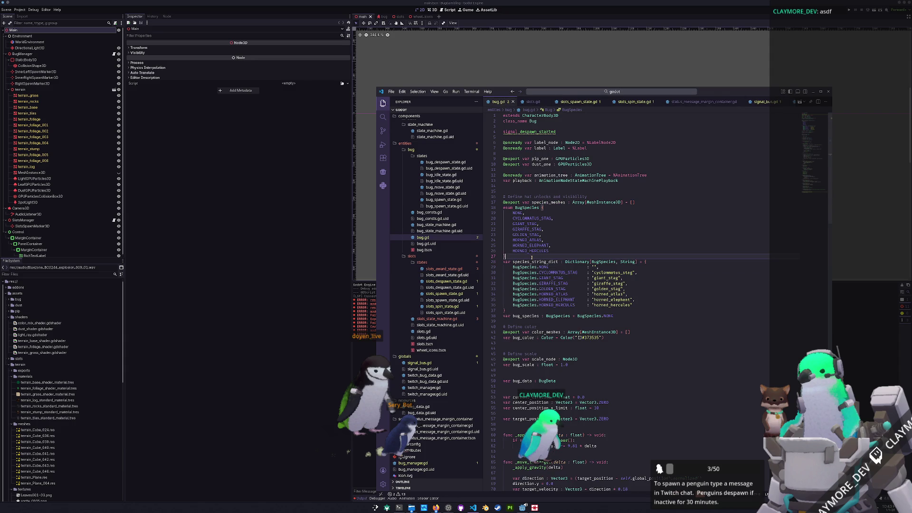
key("Down")
key("Home")
type("const")
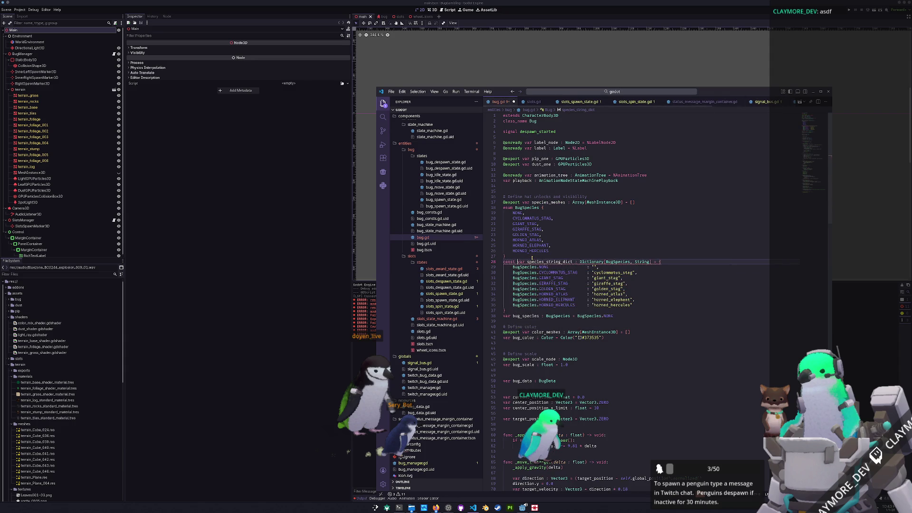
key("BackSpace")
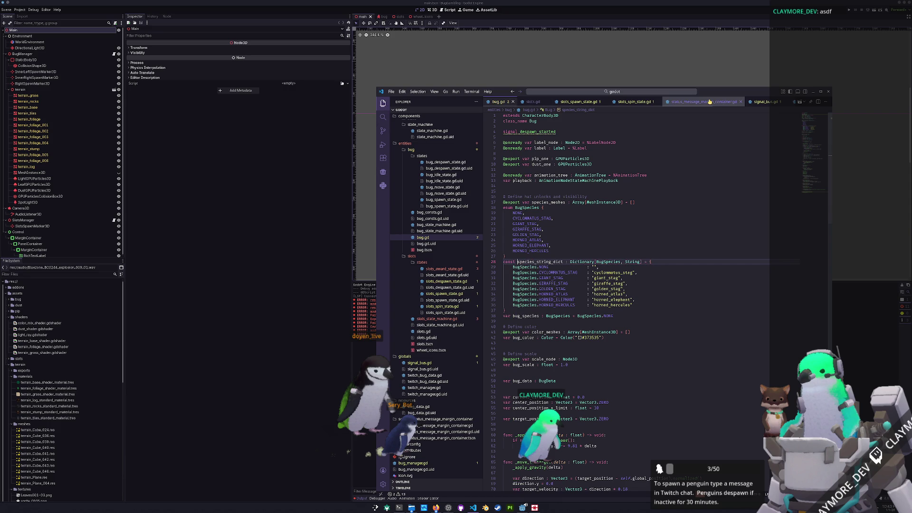
Step: Index Bug.species_string_dict with [new_bug_type] in the award state's reward string
key("ctrl+alt+minus")
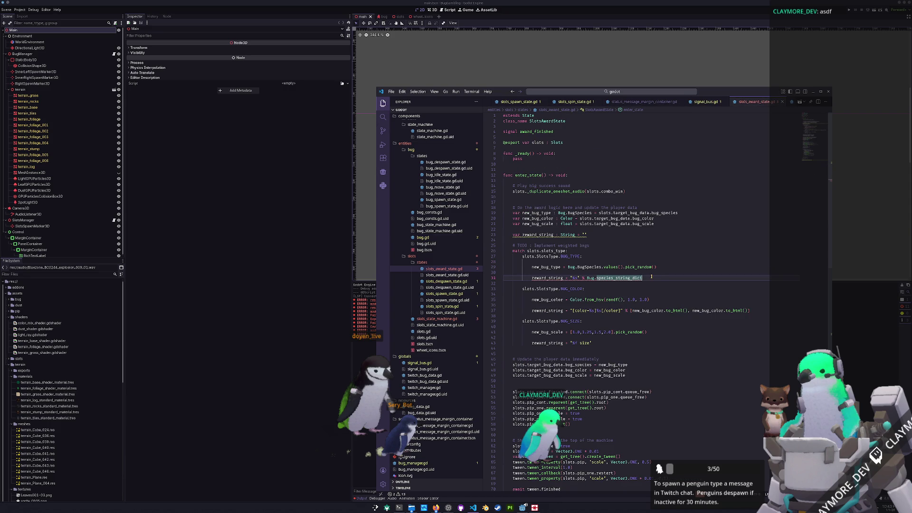
type("[")
type("new_bug_type")
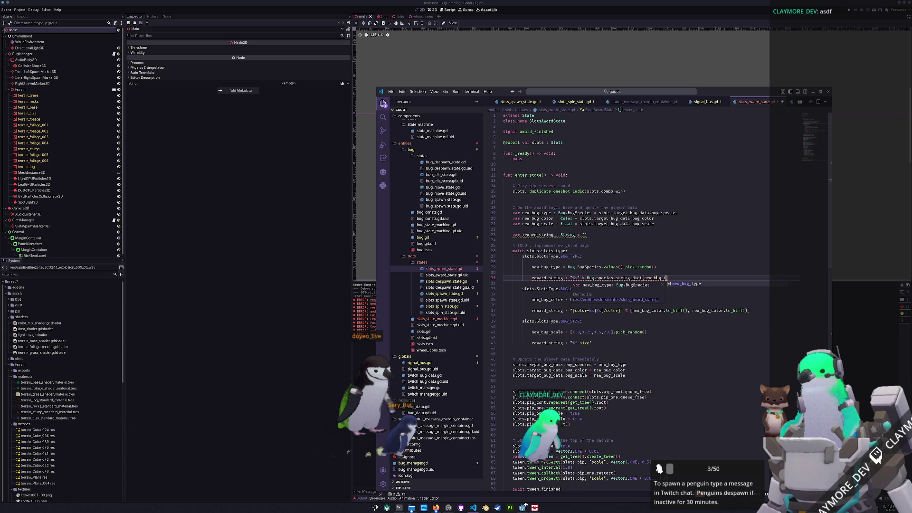
key("Escape")
key("Down")
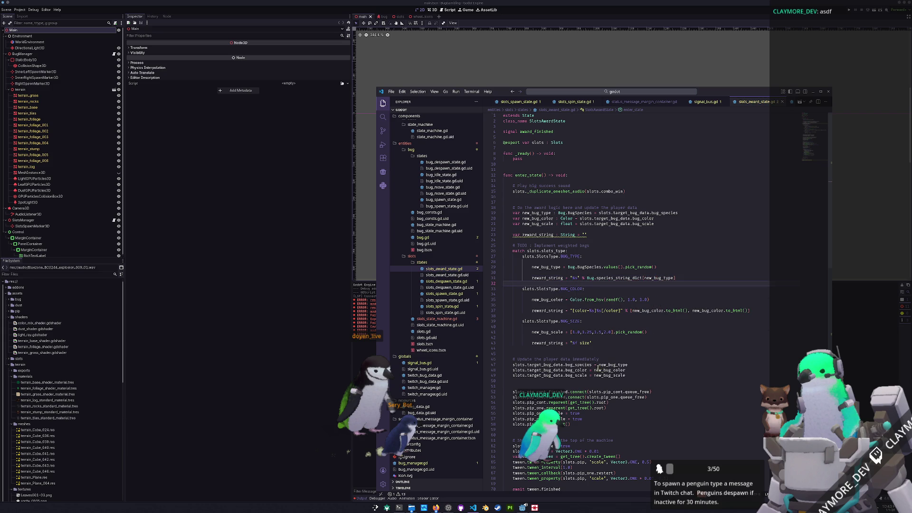
Step: Begin a SignalBus status message on line 92 with bold '[b]%s[/b] won' text
scroll(601, 367, "down", 10)
left_click(505, 393)
type("Event")
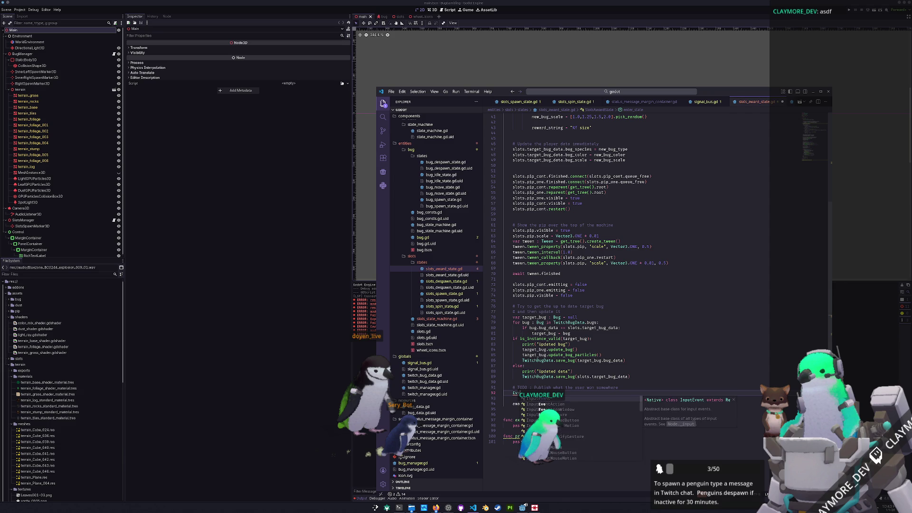
key("BackSpace")
key("BackSpace")
key("BackSpace")
type("SignalBus.")
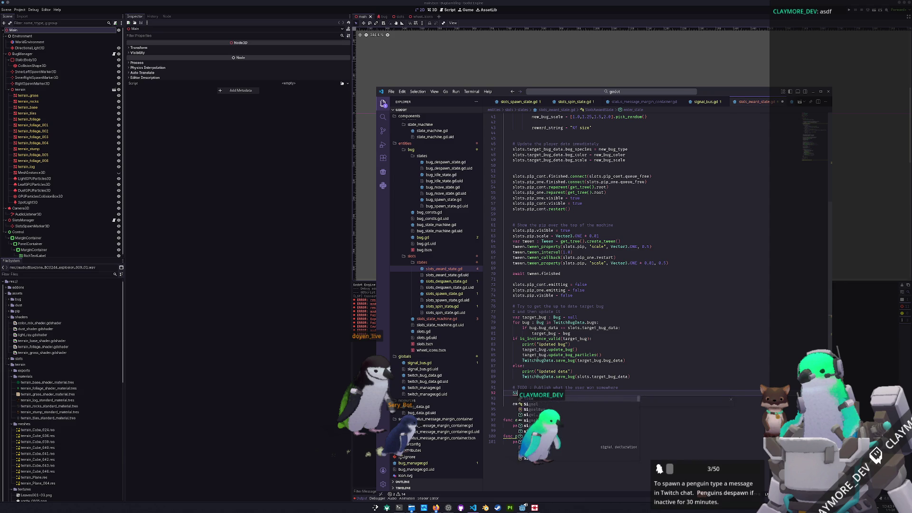
type("status_message")
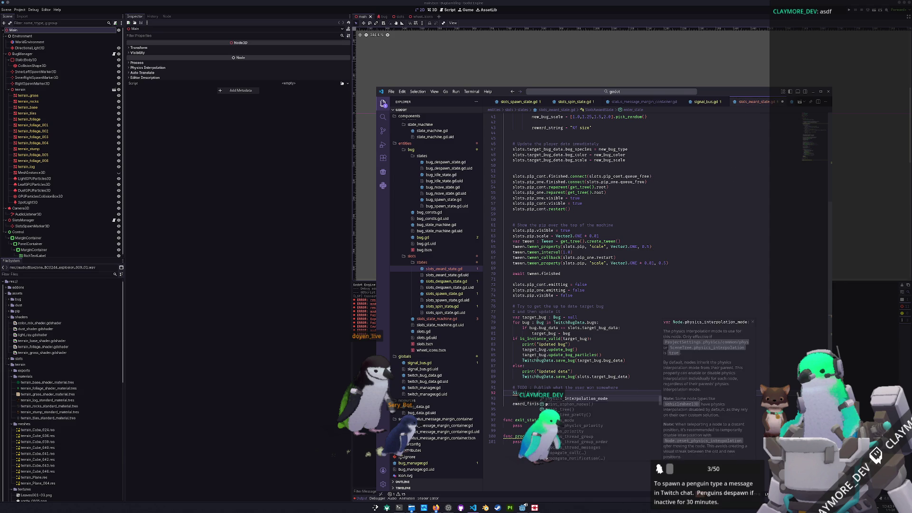
type("(\"%")
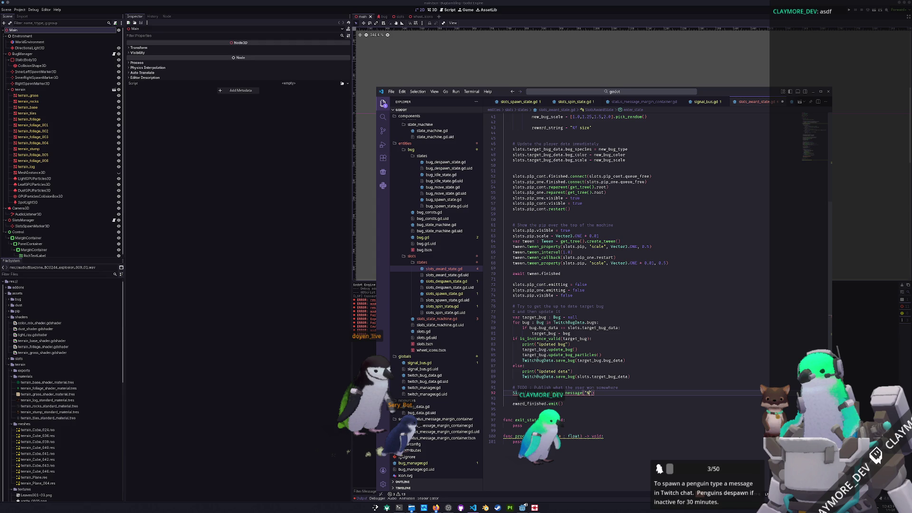
type("s")
key("BackSpace")
key("BackSpace")
type("[")
type("b]")
type("%s[/b]")
type("]")
type(" won ")
type("a")
Step: Finish the message with a second %s filled by % reward_string
scroll(606, 431, "up", 1)
key("BackSpace")
key("BackSpace")
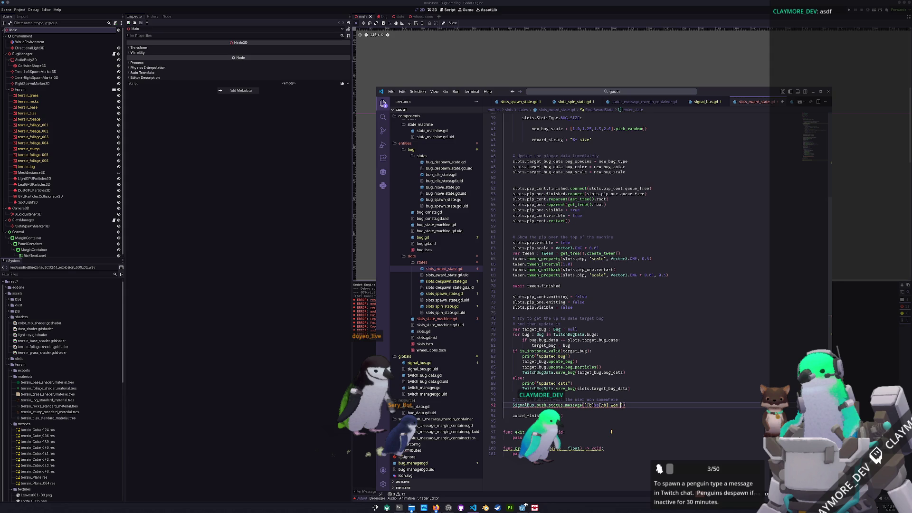
scroll(635, 411, "up", 2)
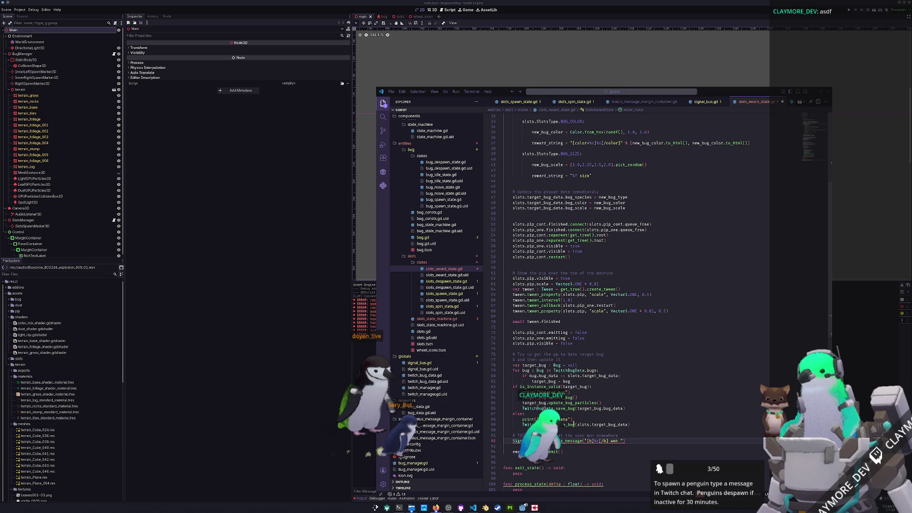
left_click(644, 440)
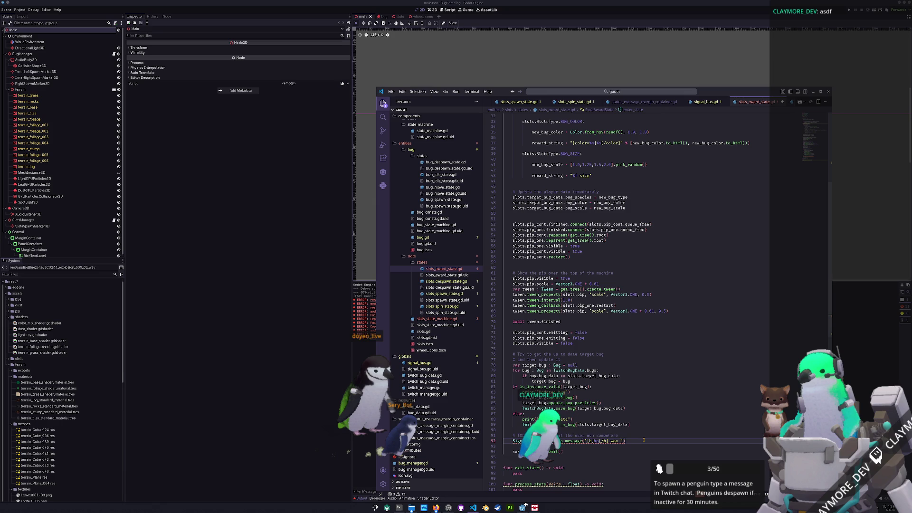
type("%s\" [")
type("% ")
type("reward_string")
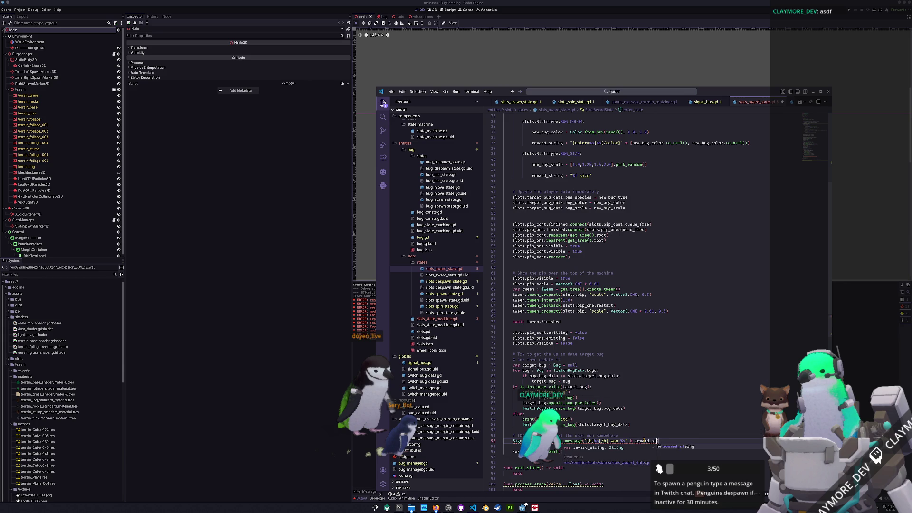
key("Escape")
key("Down")
Step: Make the call push_status_message.emit(...) and open slots_state_machine.gd
key("Up")
key("ctrl+Left")
key("ctrl+Left")
key("ctrl+Left")
key("ctrl+Left")
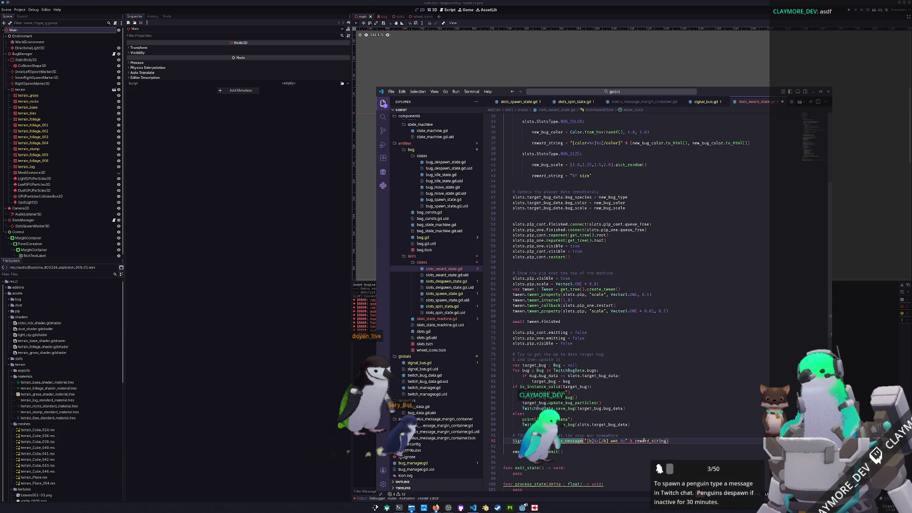
type(".emit")
key("Escape")
key("Down")
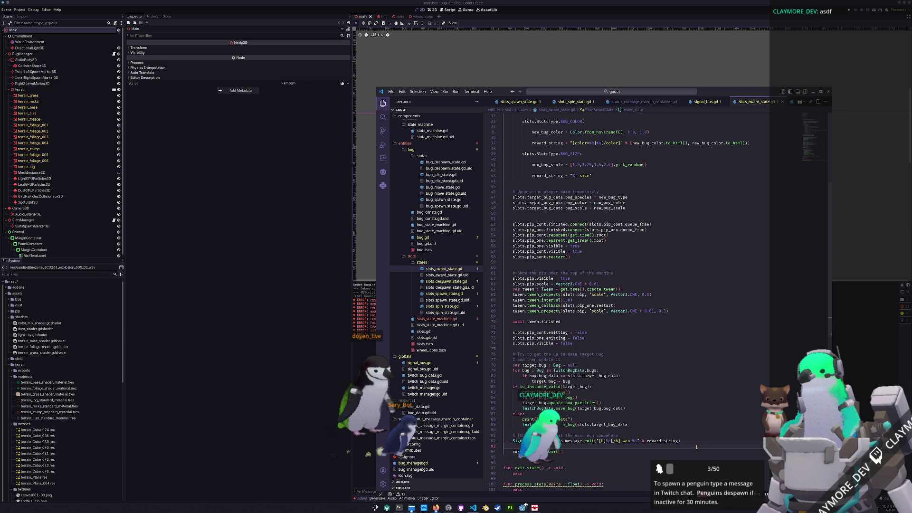
scroll(697, 446, "up", 2)
scroll(409, 437, "down", 2)
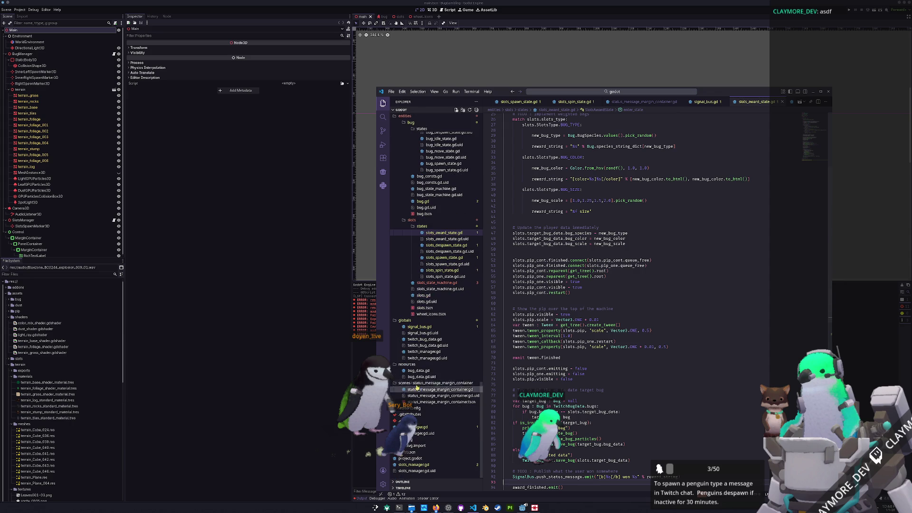
left_click(441, 286)
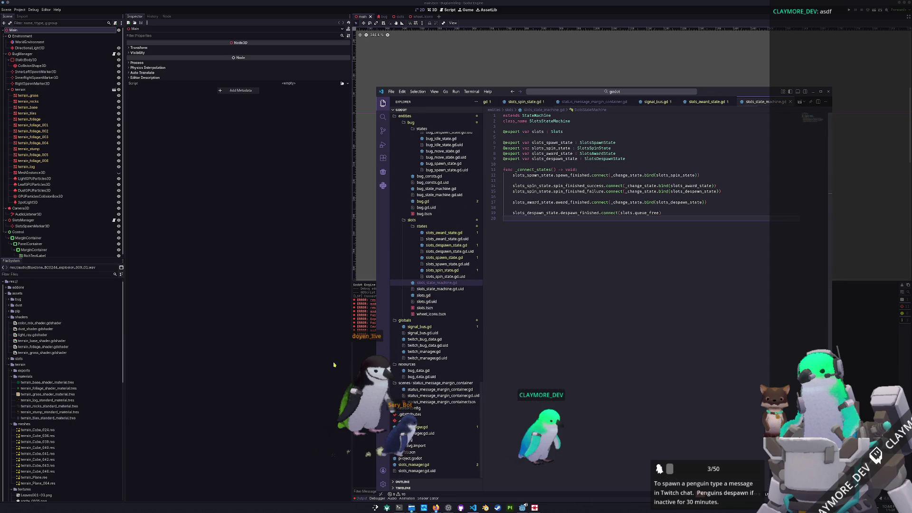
Step: Swap the main scene's old MarginContainer for an instance of status_message_margin_container.tscn
left_click(315, 380)
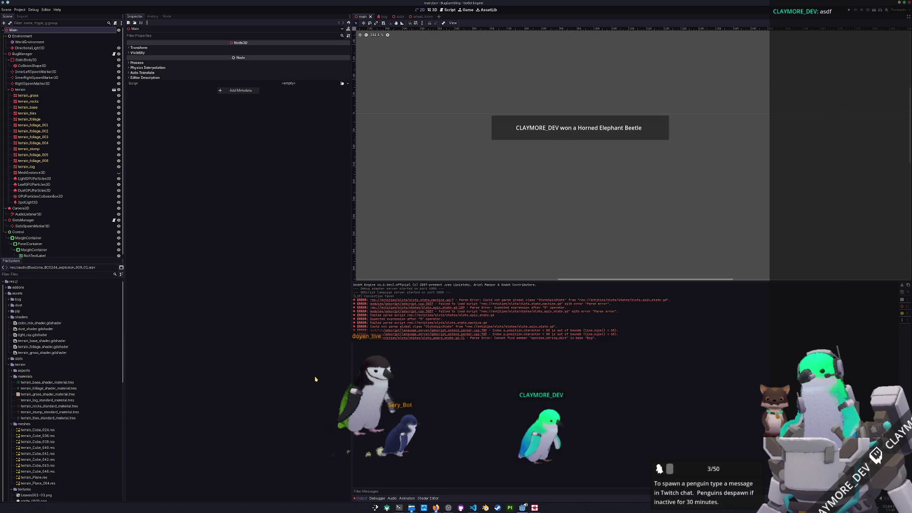
scroll(56, 247, "down", 1)
left_click(51, 238)
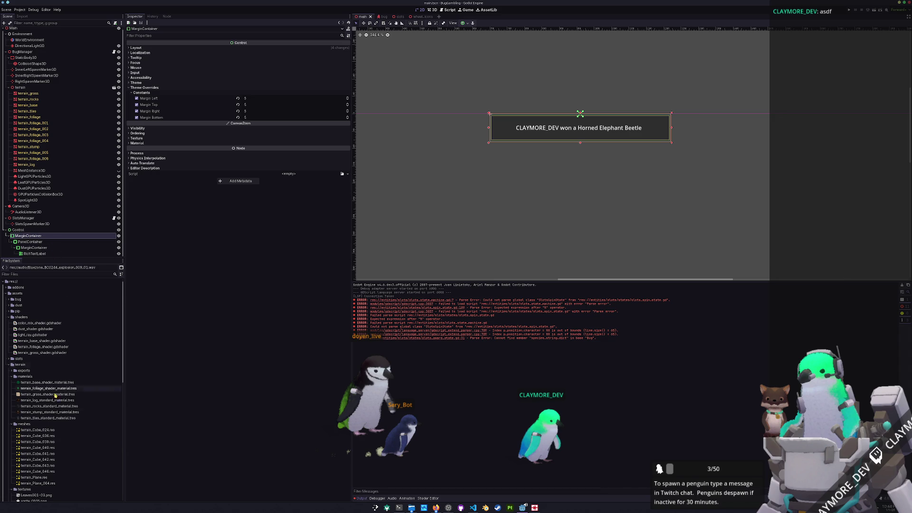
scroll(67, 450, "down", 5)
scroll(27, 383, "up", 5)
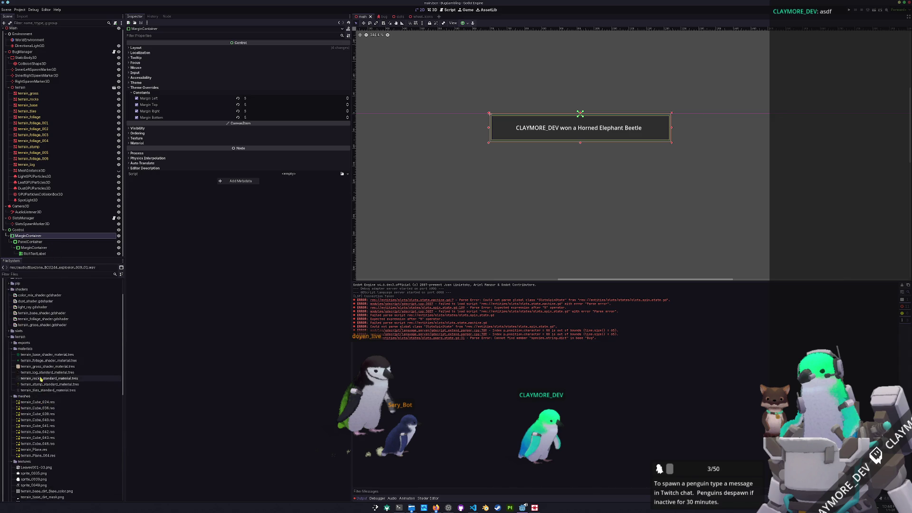
scroll(26, 383, "down", 10)
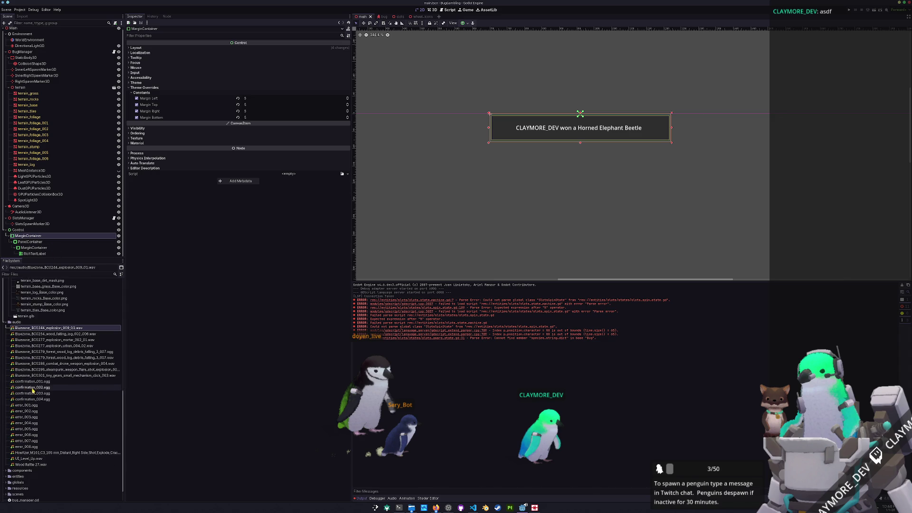
double_click(26, 473)
double_click(29, 479)
left_click_drag(48, 486, 34, 233)
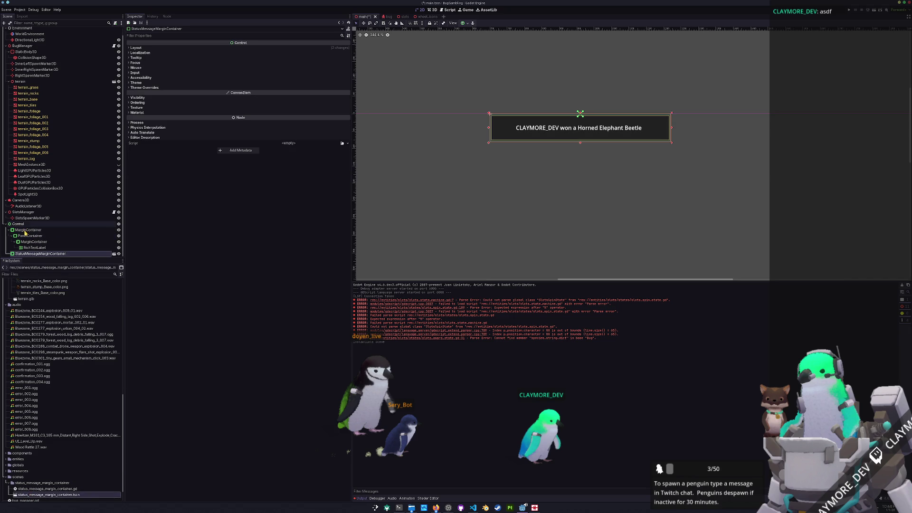
left_click(34, 230)
key("Delete")
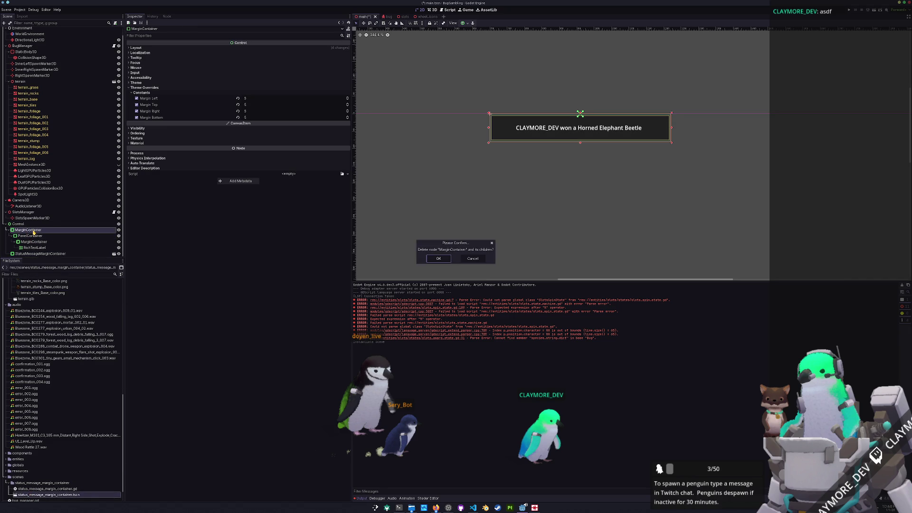
key("Return")
Step: Load status_message_margin_container.gd onto the container scene's root and save the scene
left_click(34, 238)
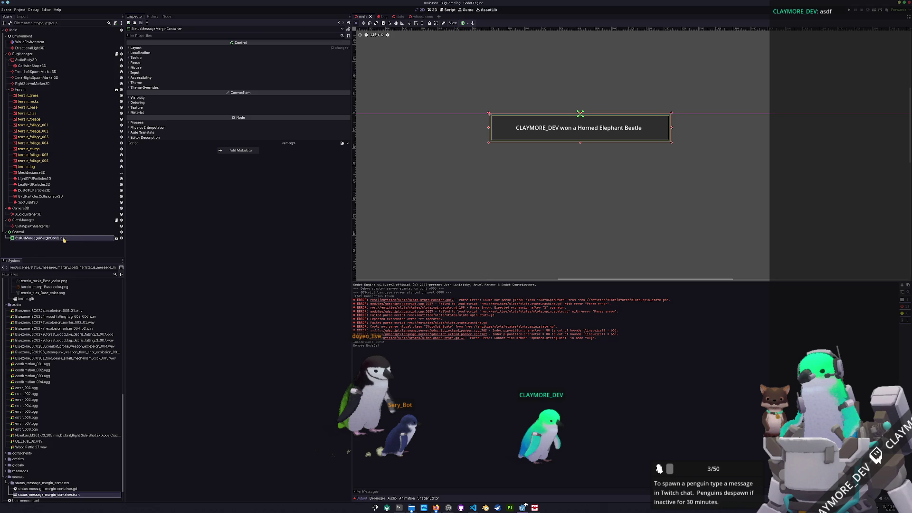
left_click(117, 238)
right_click(73, 30)
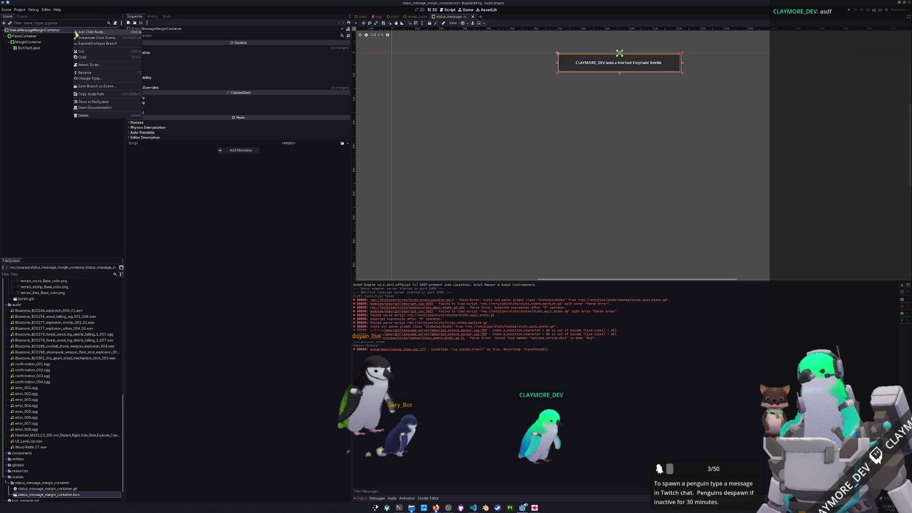
left_click(91, 65)
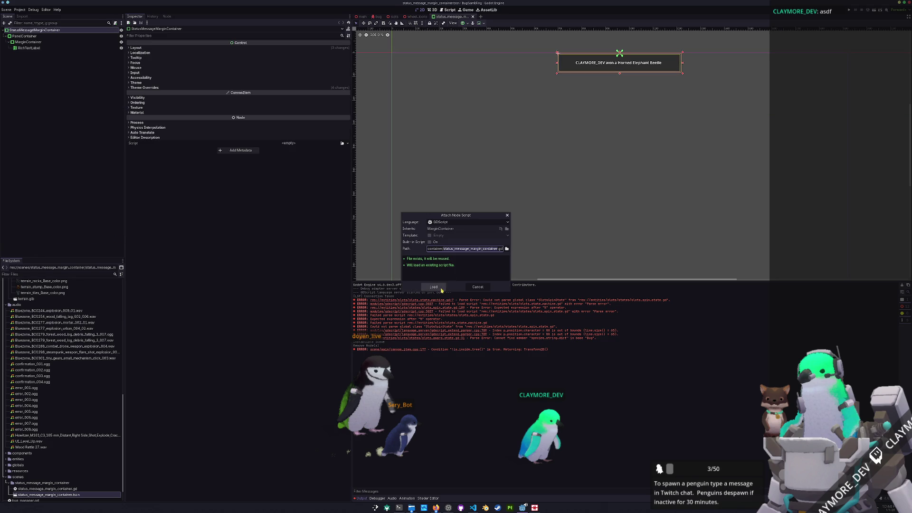
left_click(435, 287)
key("ctrl+s")
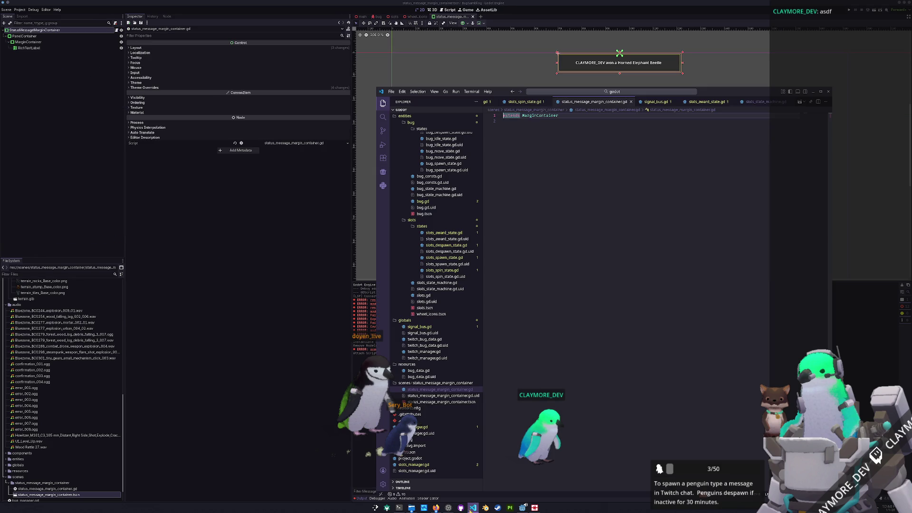
Step: Give the script a StatusMessage class_name and a func _ready() -> void: declaration
type("class_name S")
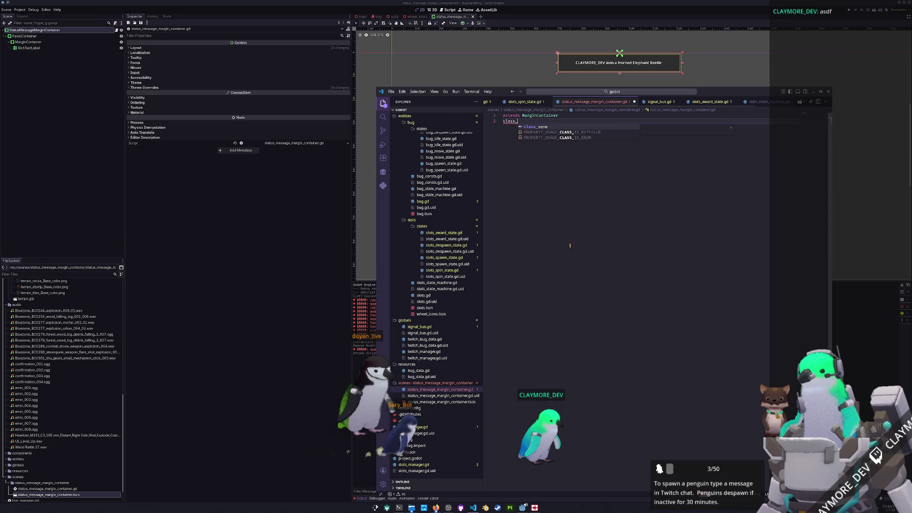
type("tatusMessa")
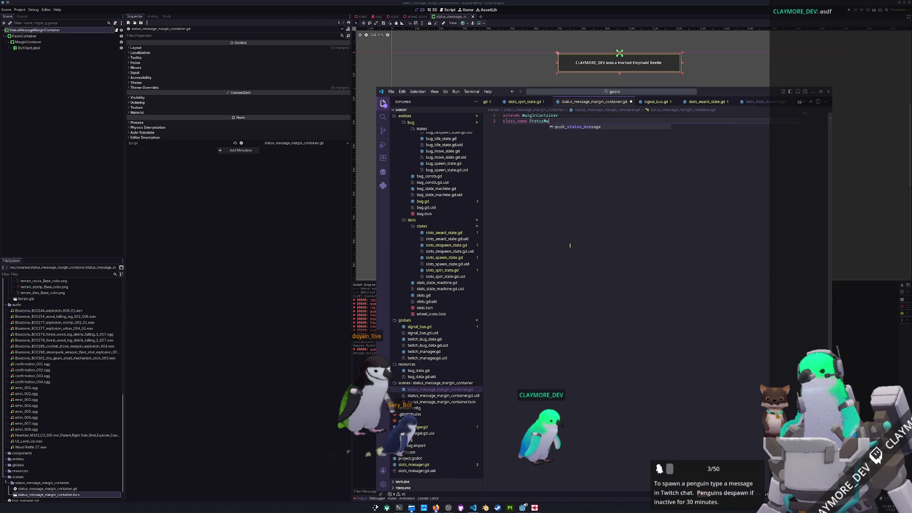
type("geParginCont")
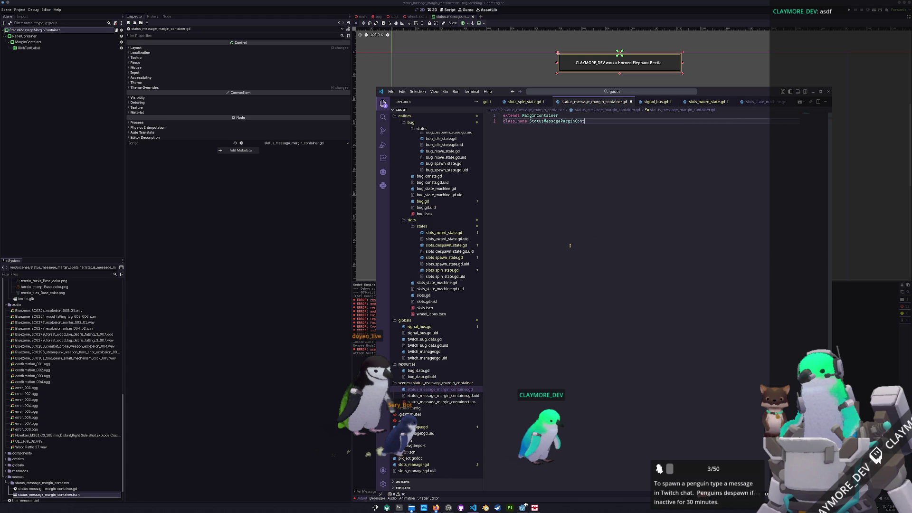
key("Left")
key("Left")
key("Left")
key("Delete")
key("End")
type("in")
key("Return")
key("Return")
type("func _ready() -> void:")
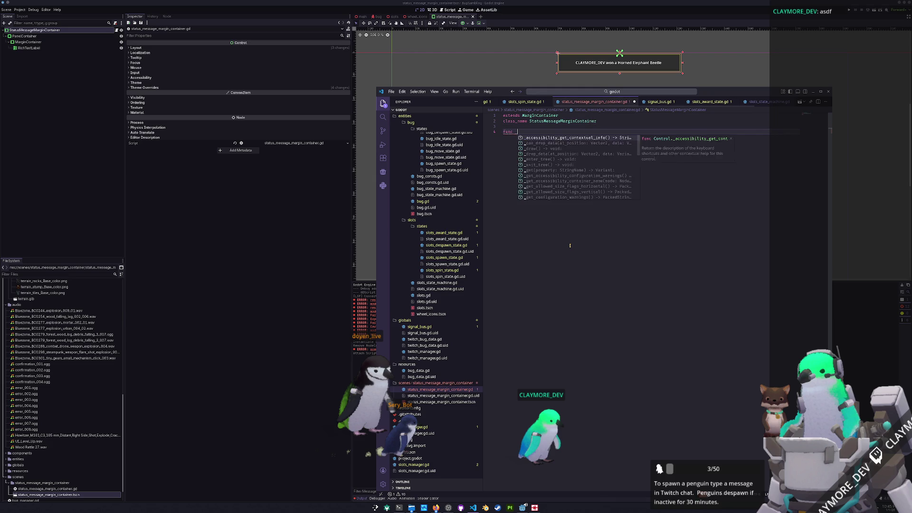
Step: Declare var message_queue : Array[String] above _ready
key("Home")
key("Return")
key("Return")
key("Up")
key("Up")
type("var message_queue : ")
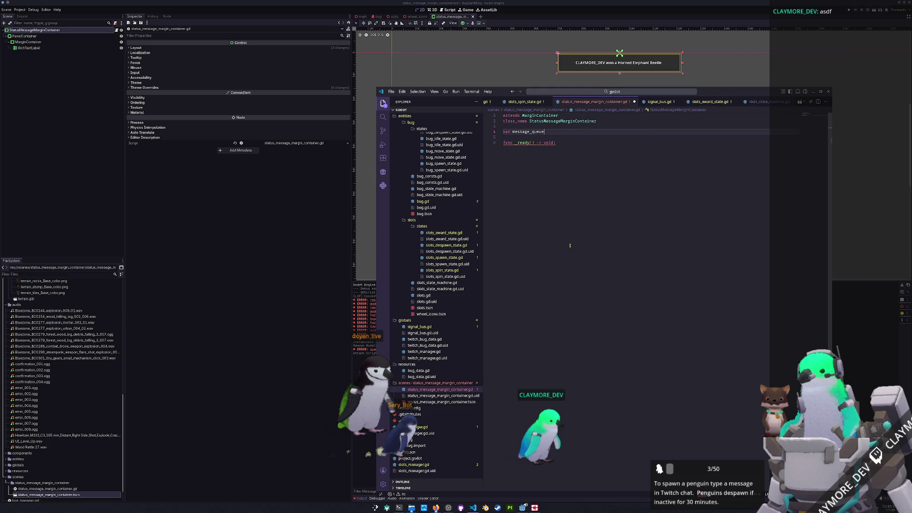
type("Array[String")
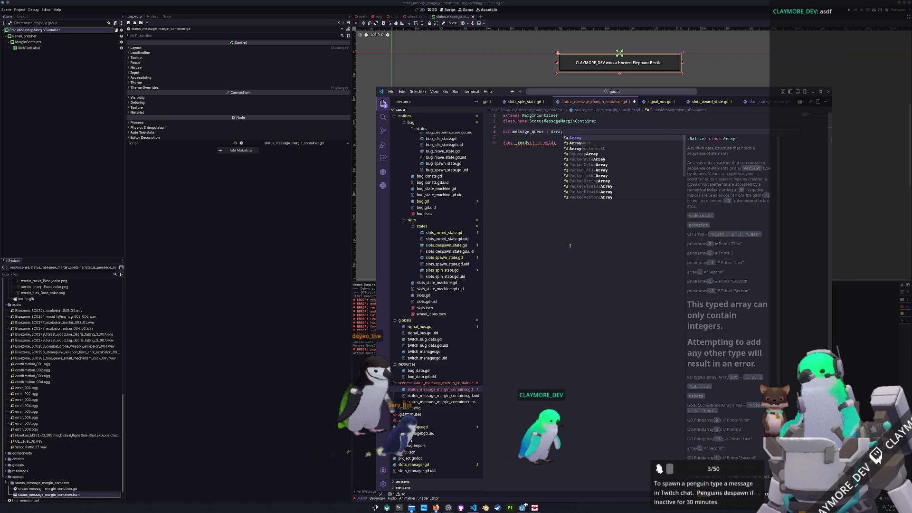
key("Escape")
key("Down")
key("Down")
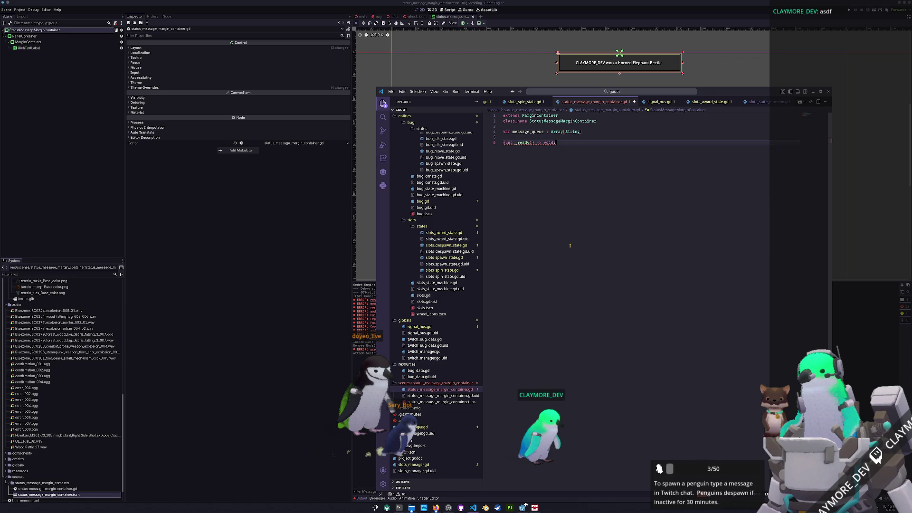
Step: Connect SignalBus.push_status_message in _ready to a new _on_push_status_message(text : String) handler
key("Return")
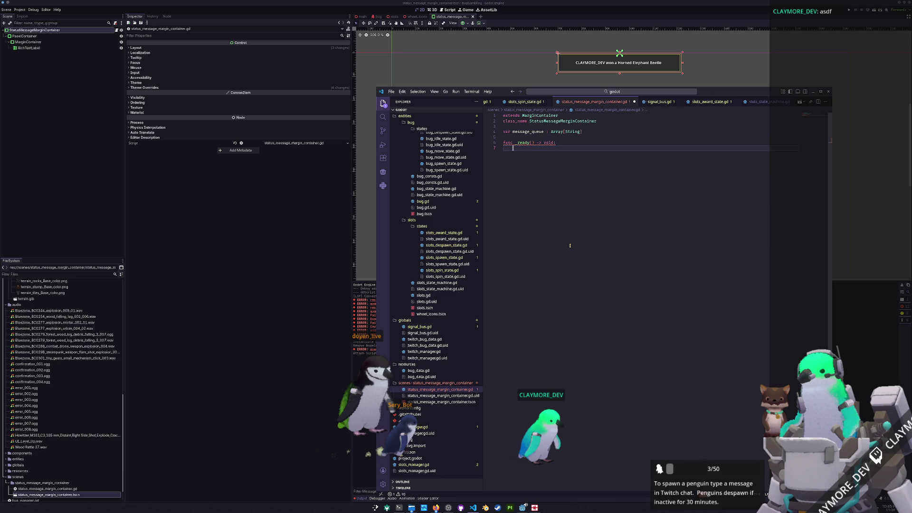
type("ignalBus.push")
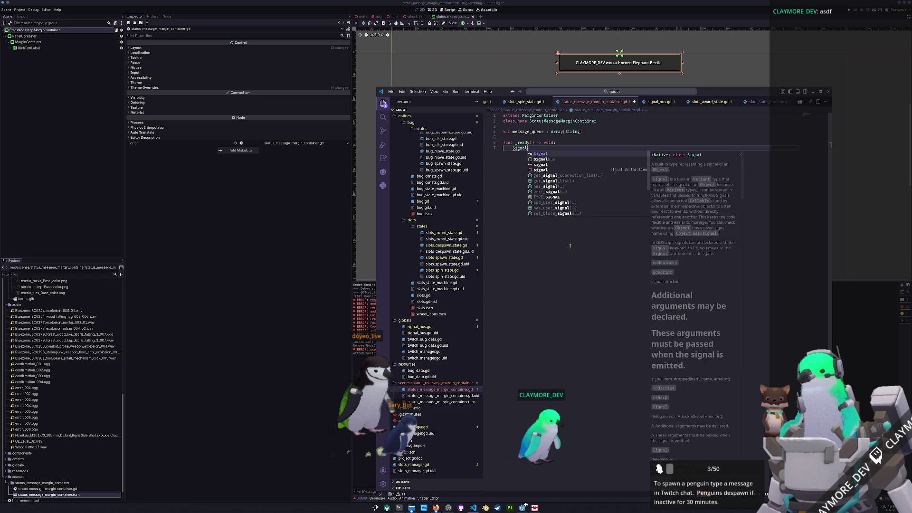
key("Return")
type(".connect")
type("(_on_push_")
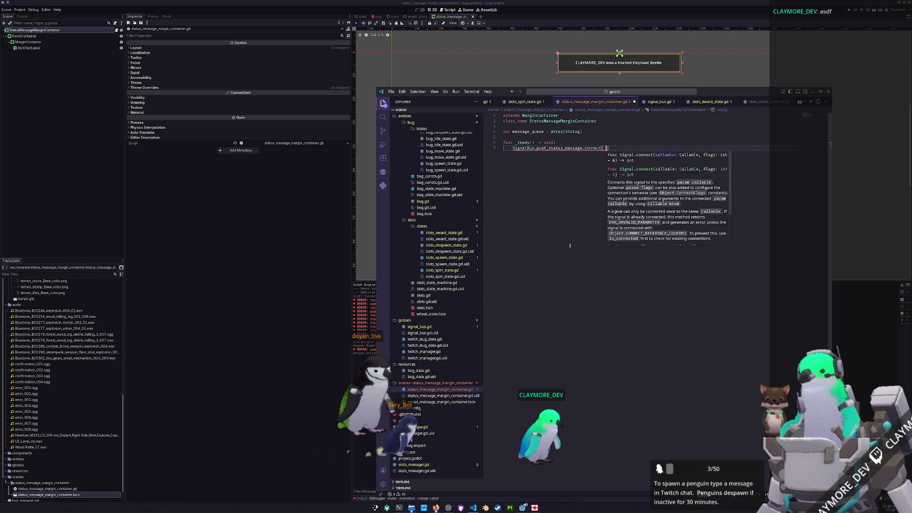
type("status_message")
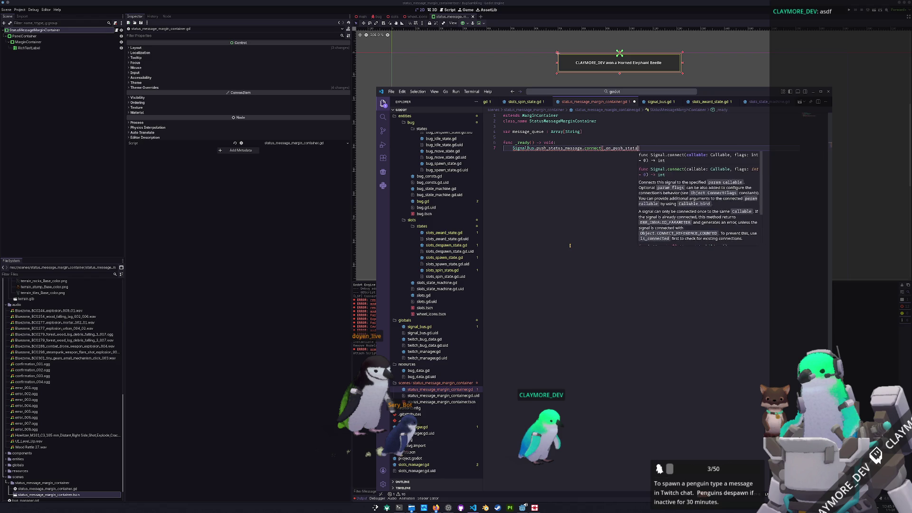
type(")")
key("Return")
key("Return")
key("Return")
type("func _on_push_status_message")
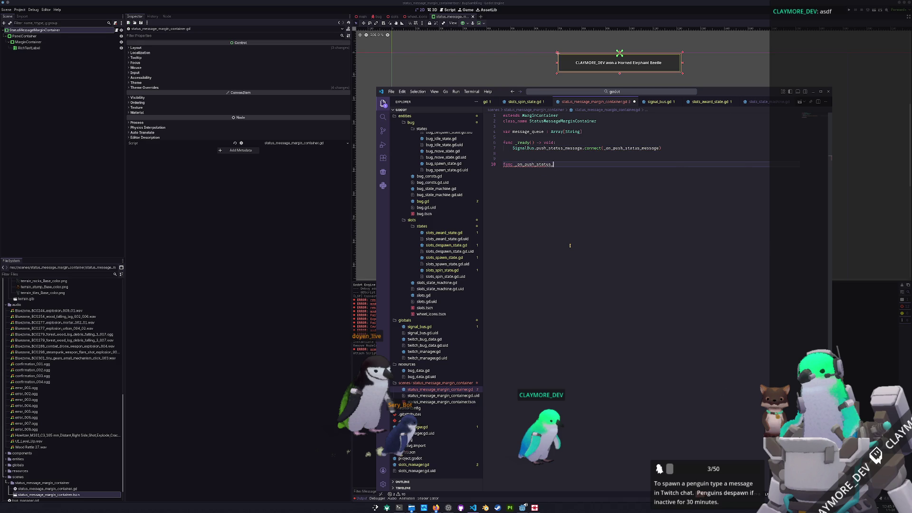
type("(tex")
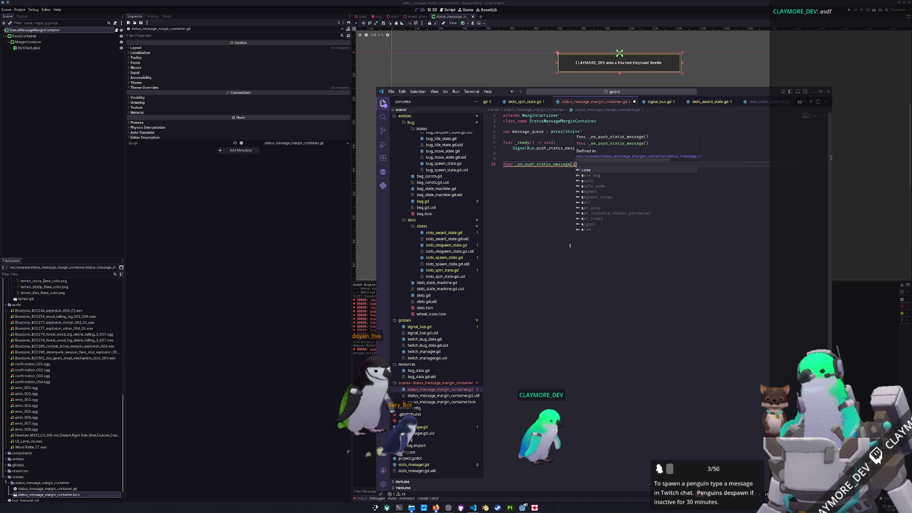
type("t : String")
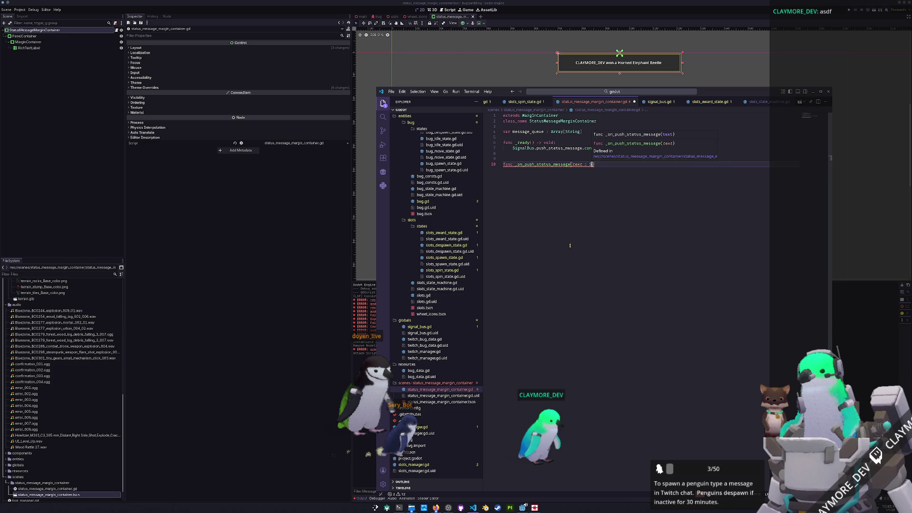
type(") -> void:")
key("Return")
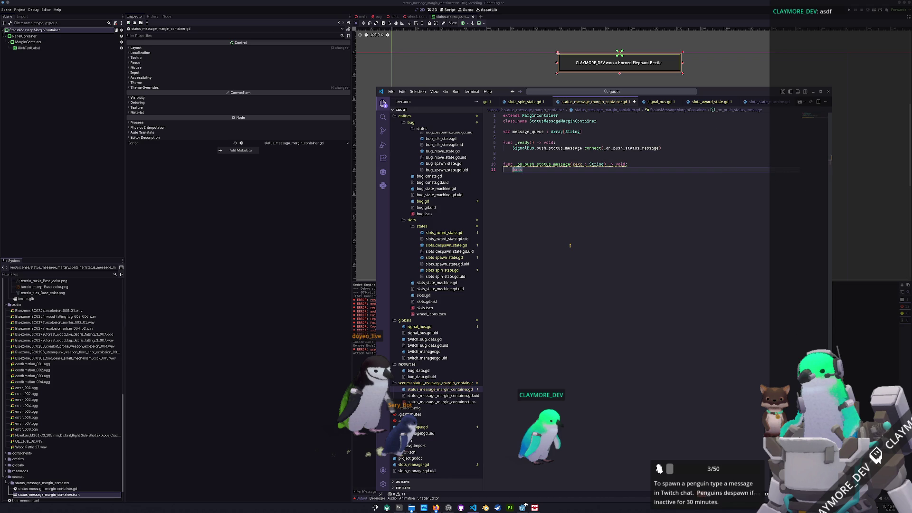
Step: Append the incoming text to message_queue in the message handler
type("message")
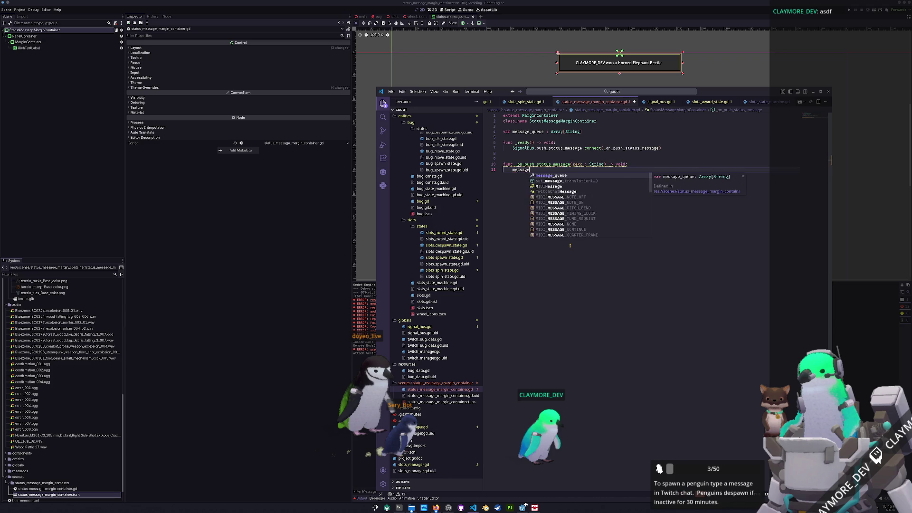
key("Tab")
type(".app")
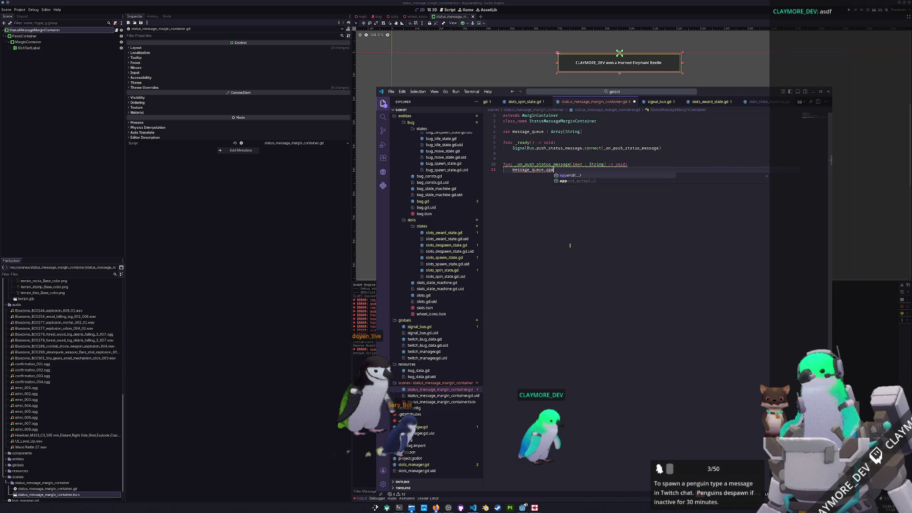
key("Tab")
type("(m")
key("BackSpace")
type("tex")
key("Tab")
type(")")
Step: Add a top-level _physics_process function and blank-line spacing between the script's functions
key("Return")
key("Return")
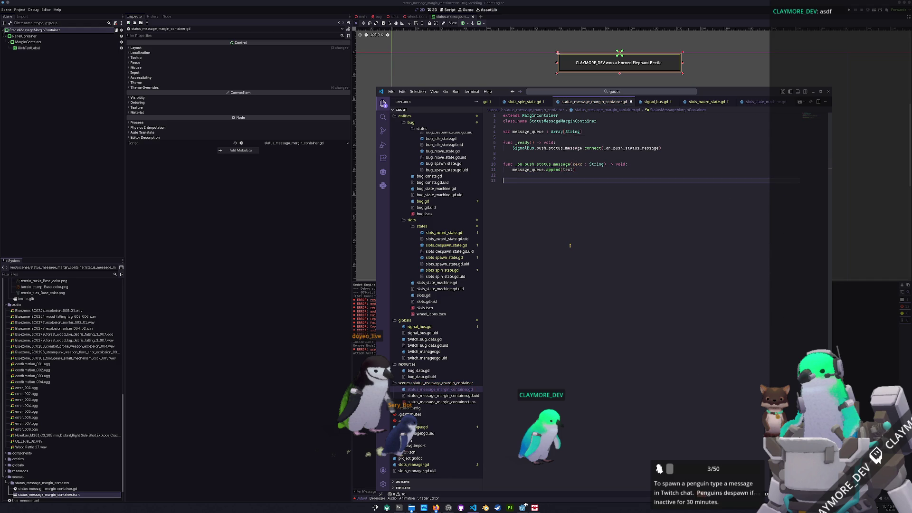
key("Return")
key("BackSpace")
type("func _phy")
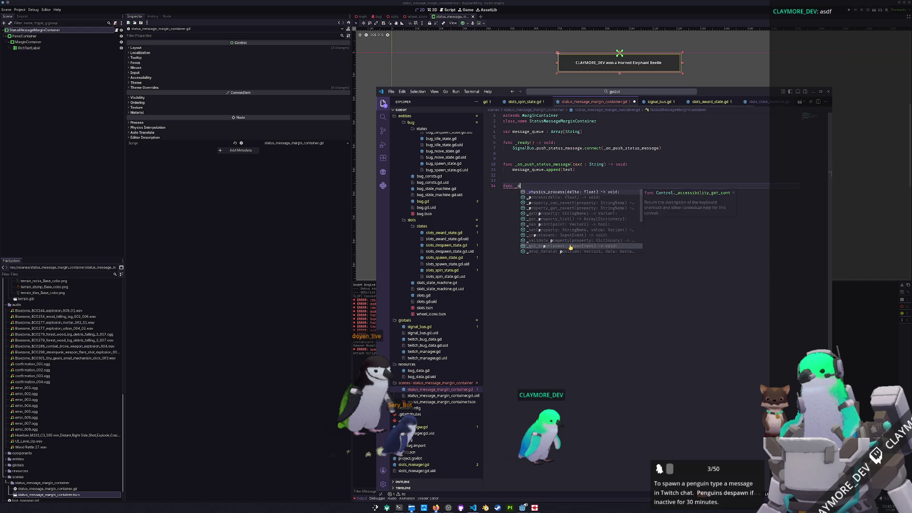
key("Tab")
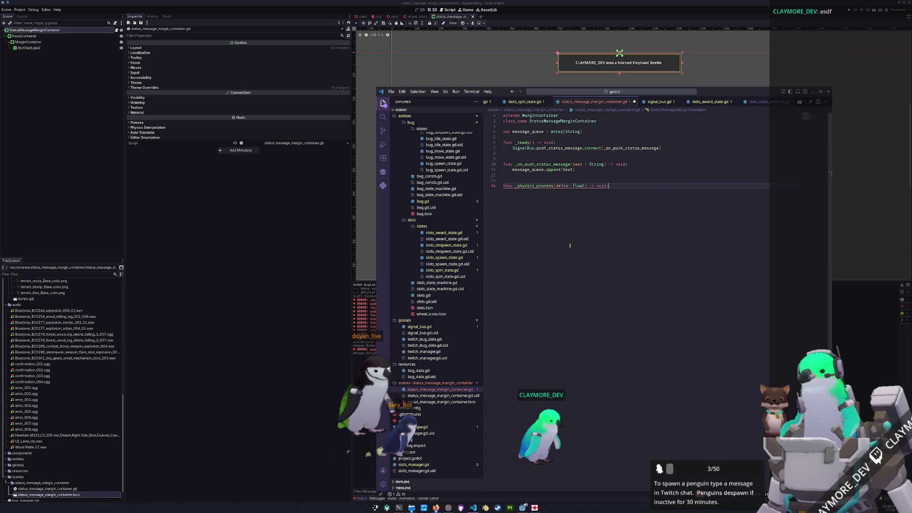
key("Return")
key("Return")
key("Up")
key("Up")
key("Up")
key("Return")
key("Up")
key("Up")
key("Up")
key("Up")
key("Return")
key("Up")
key("Up")
key("Up")
key("Return")
key("Up")
key("Up")
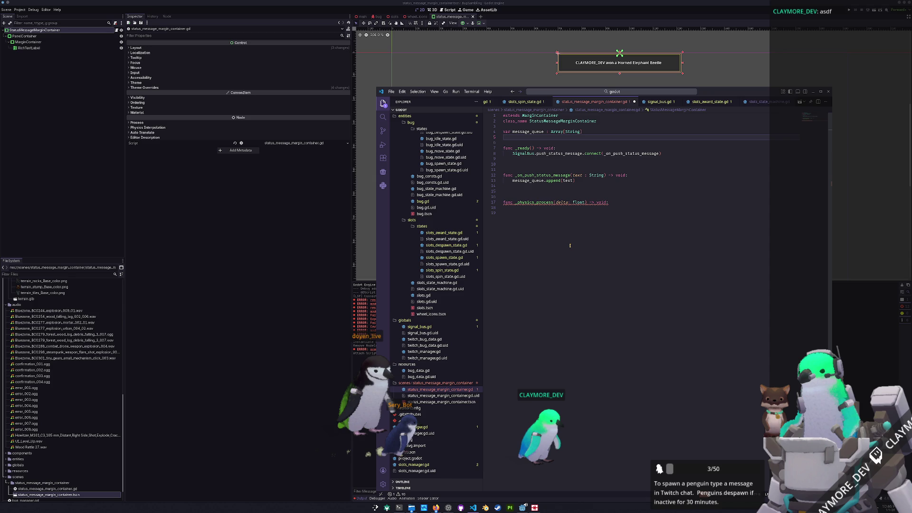
Step: Hide the container with self.modulate.a in _ready and begin an alpha check in _physics_process
key("Down")
key("Down")
key("End")
key("Return")
key("Return")
key("Up")
type("self.modulate ")
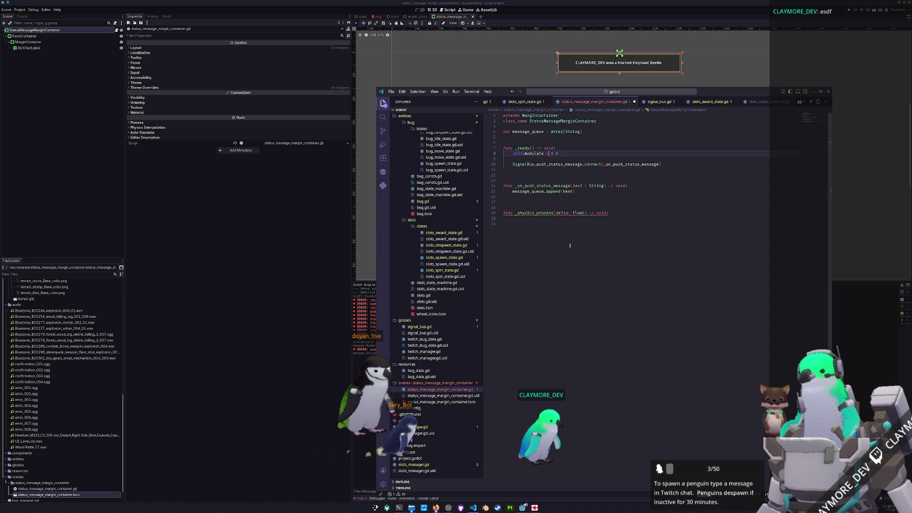
type(".a")
key("Down")
key("Down")
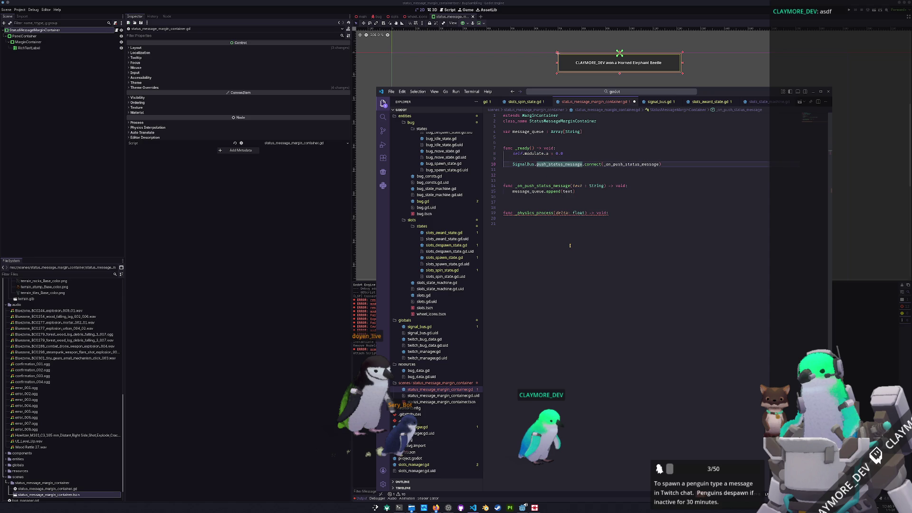
key("Down")
key("Down")
key("Down")
type("if self.modu")
key("Tab")
type(".a")
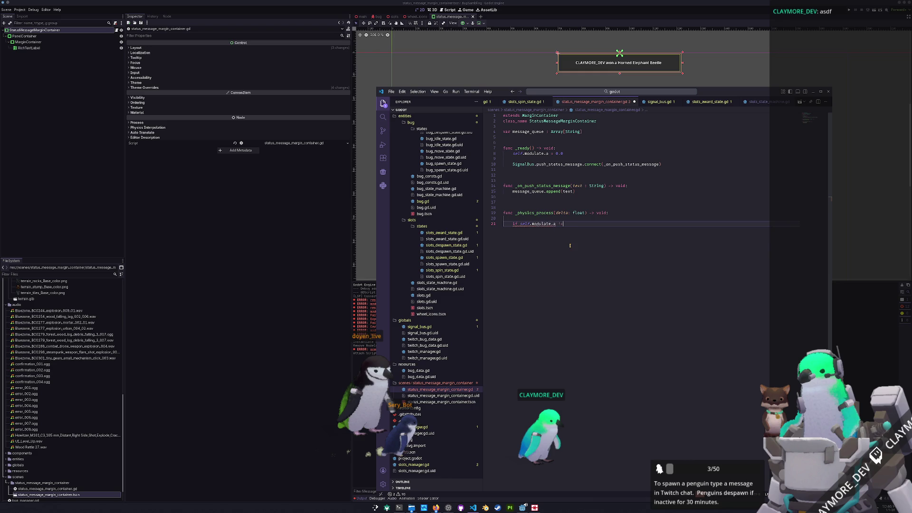
Step: Declare var tween : Tween = null above _ready
key("Up")
key("Up")
key("Up")
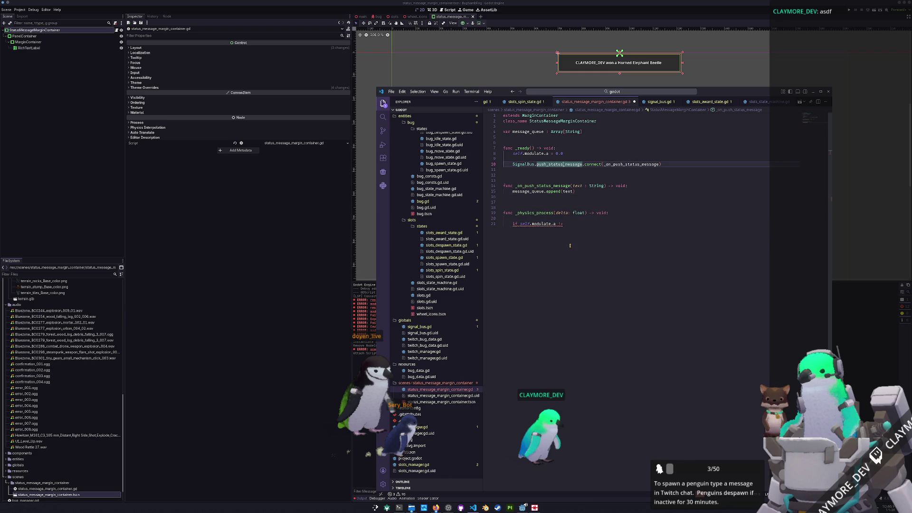
key("Up")
key("Up")
key("Up")
key("Return")
type("var tw")
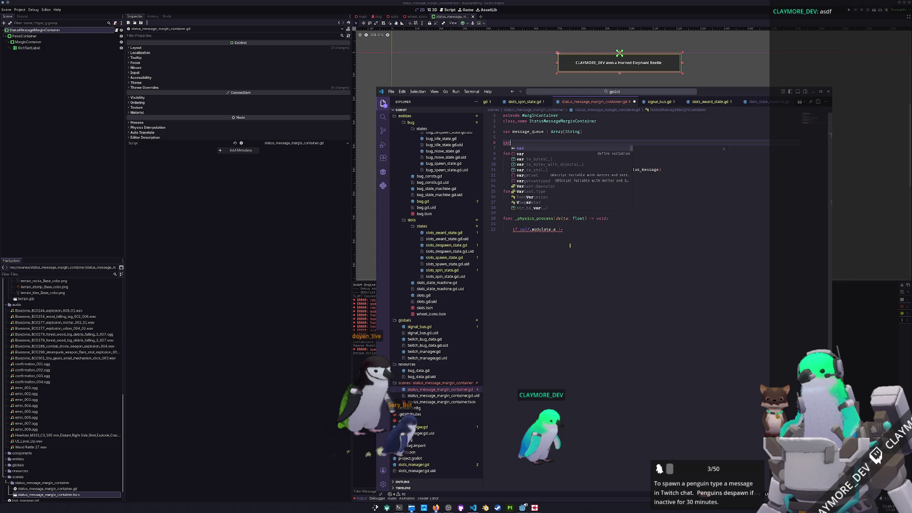
type("een : Tween = n")
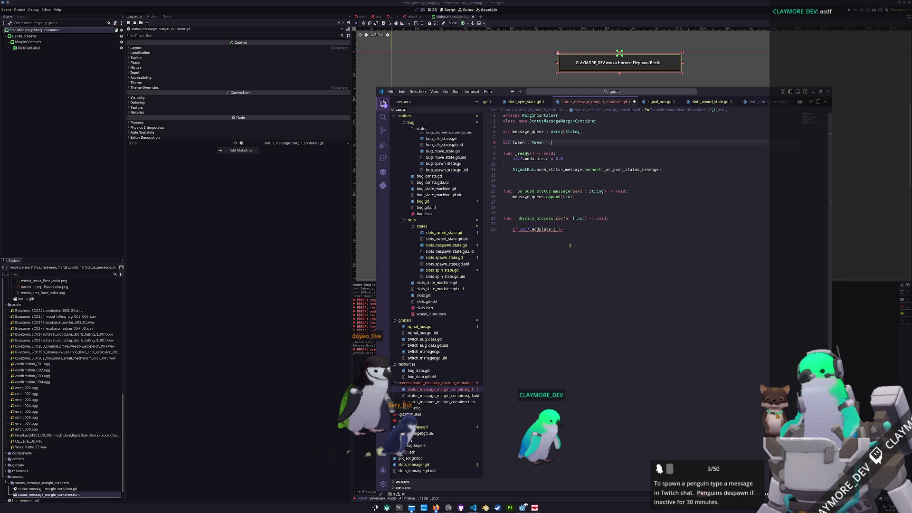
type("ull")
key("Down")
key("Down")
key("Down")
Step: Replace the alpha check with 'if is_instance_valid(tween): return' in _physics_process
key("Home")
key("Down")
key("Down")
key("Down")
key("End")
key("shift+Home")
key("BackSpace")
type("f is_instance")
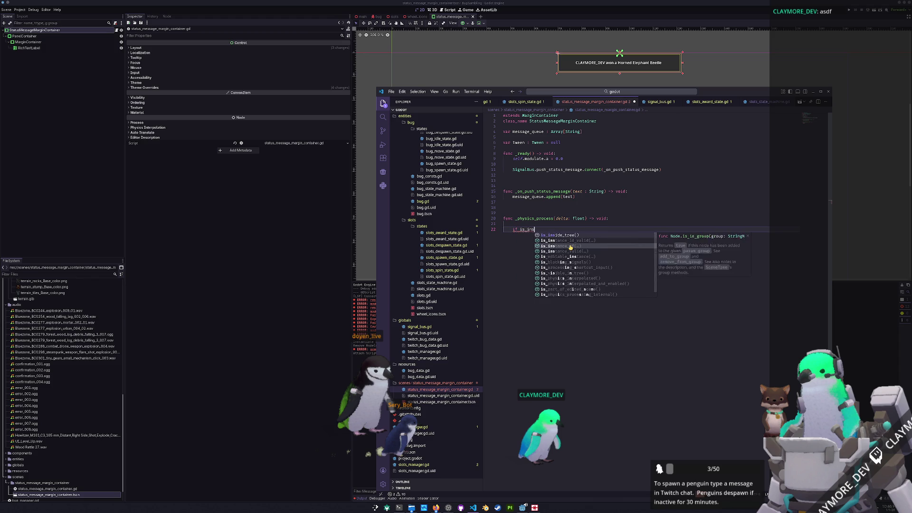
type("_valid(tween")
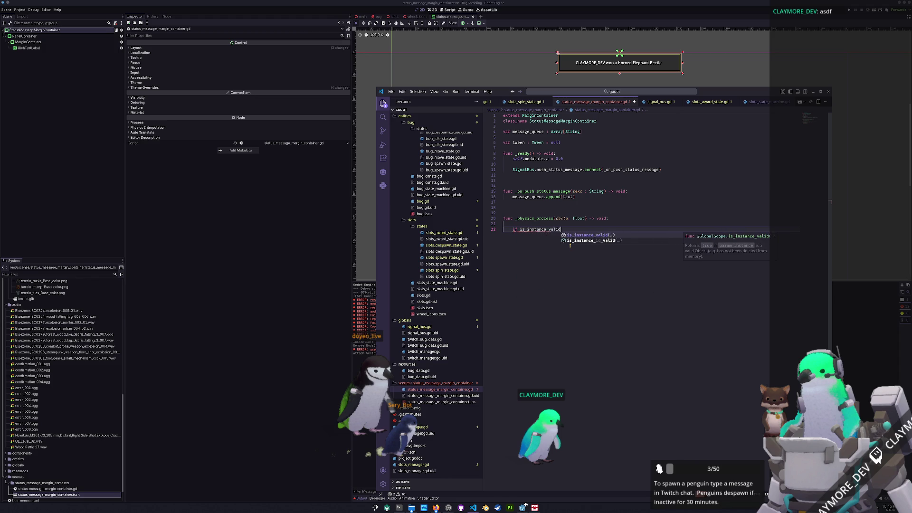
type("):")
key("Return")
type("return")
key("Escape")
key("Return")
key("Return")
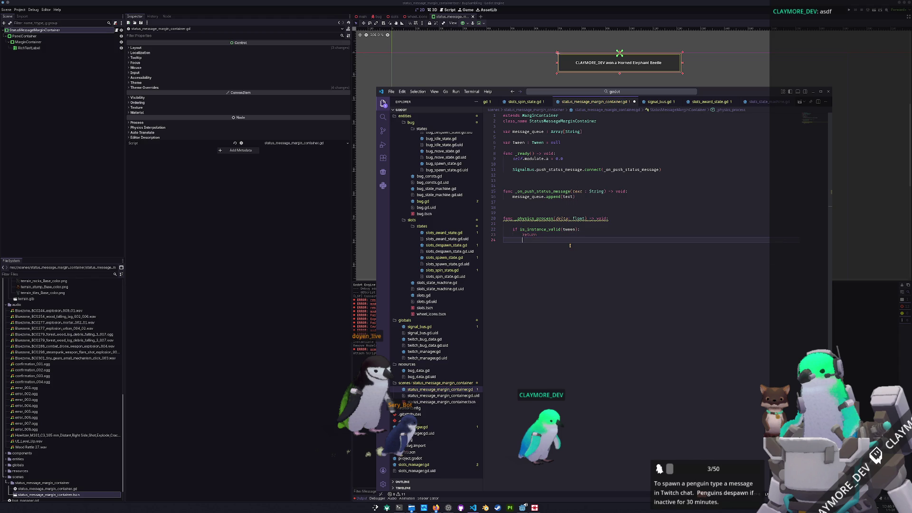
Step: If message_queue has items, pop_front into rich_text.text, create a tween, fade modulate:a to 1.0
type("if message_queue.size(")
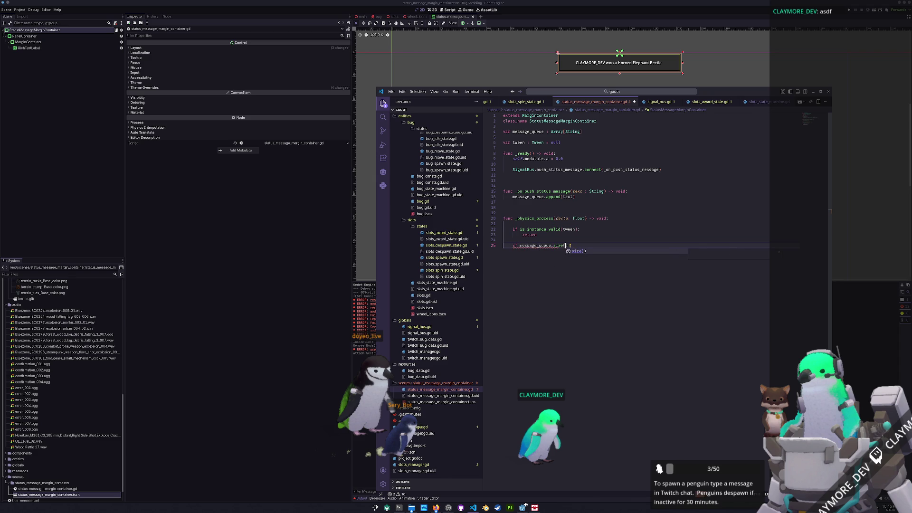
key("Tab")
type(":")
key("Return")
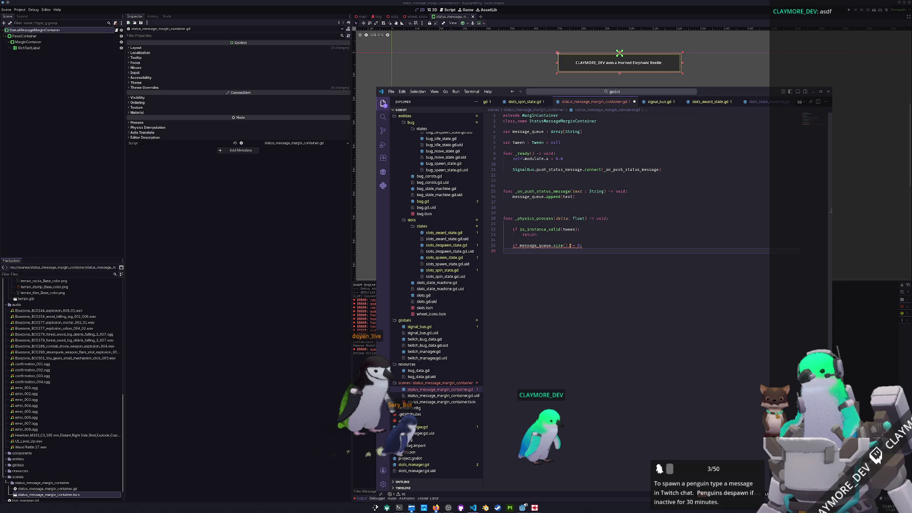
type("var me")
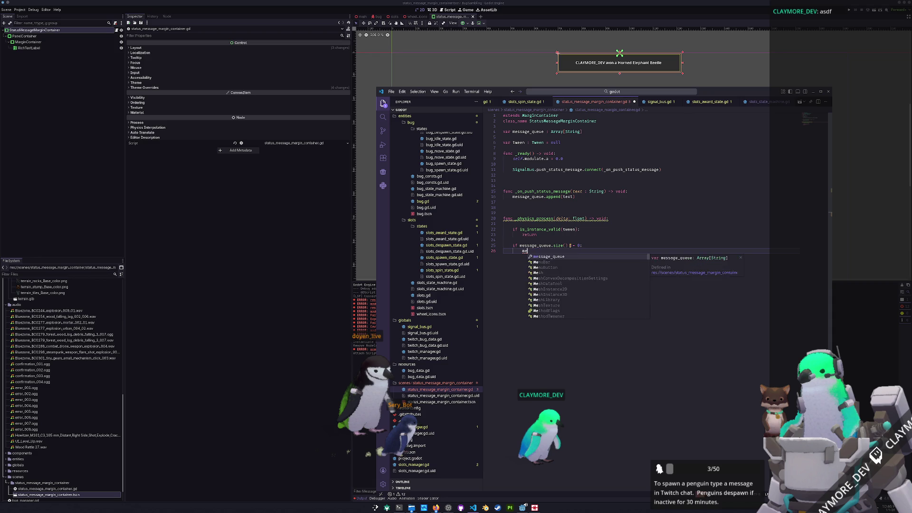
type("ssage : String")
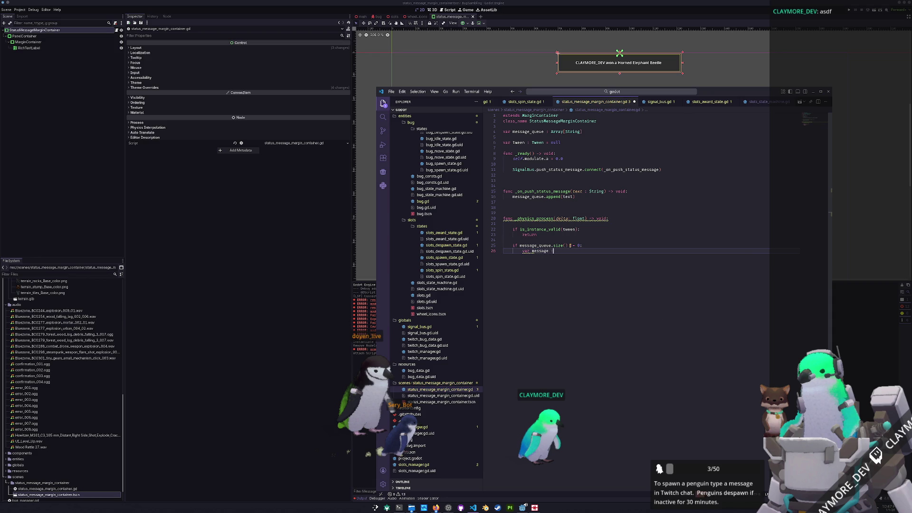
type(" = messa")
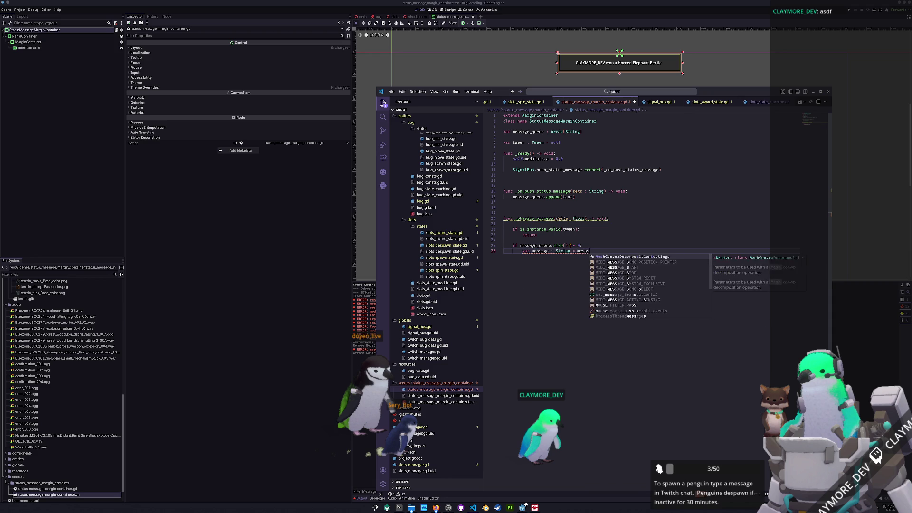
type("ge_queue.pop")
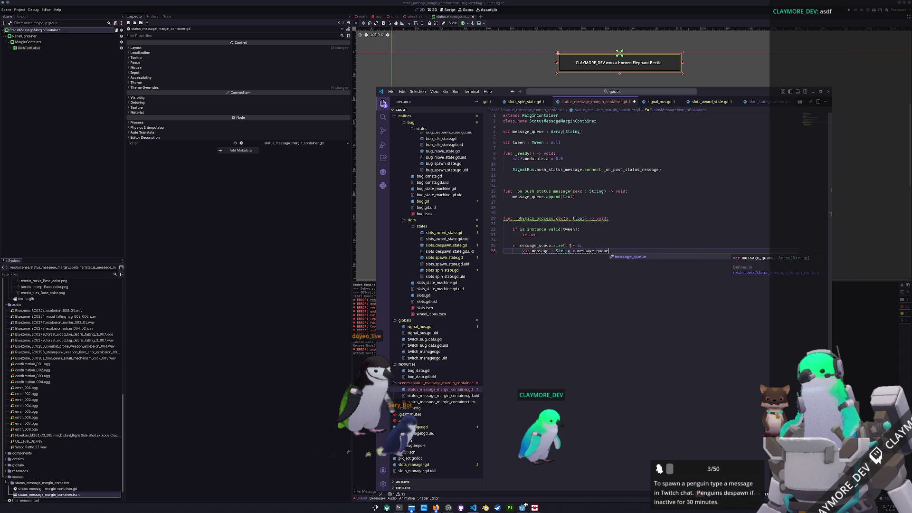
type("_front()")
key("Return")
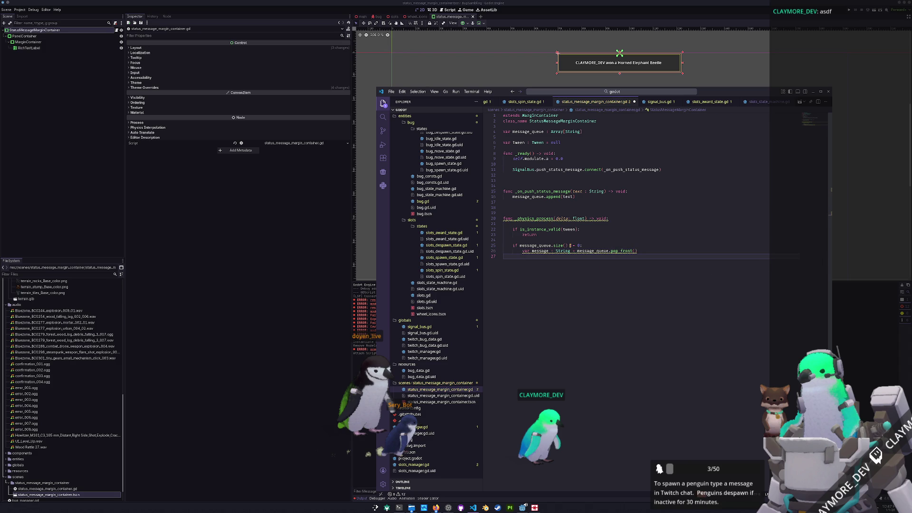
type("rich_text")
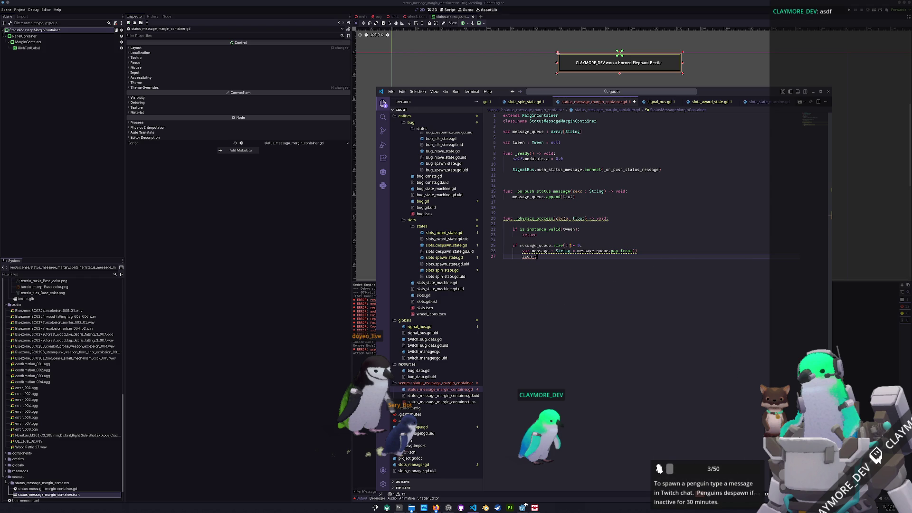
type(".text = mess")
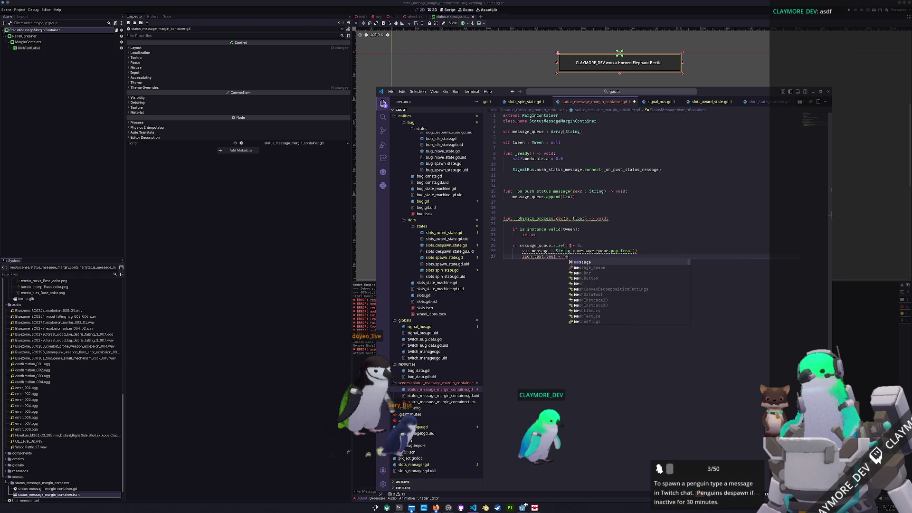
key("Return")
key("Return")
key("Return")
type("tween = get_tree().create_tween()")
key("Return")
type("tween.tween_property(")
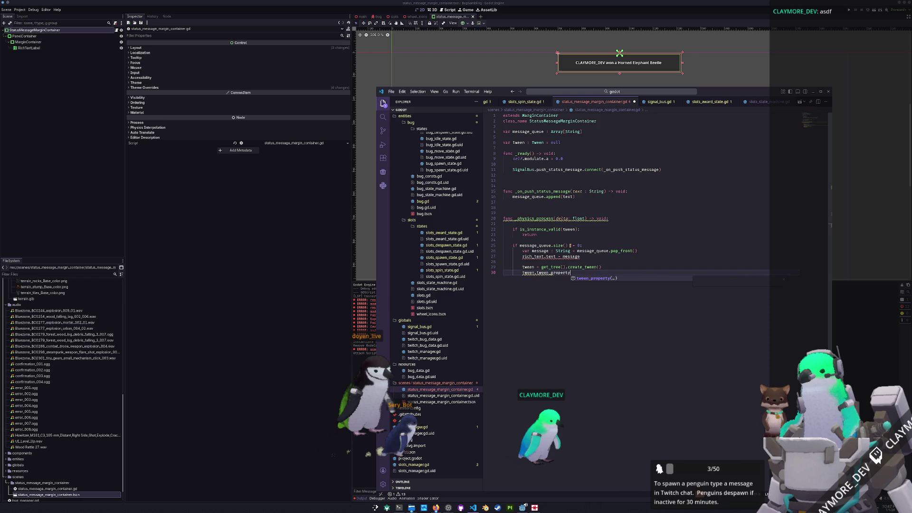
type("self, ")
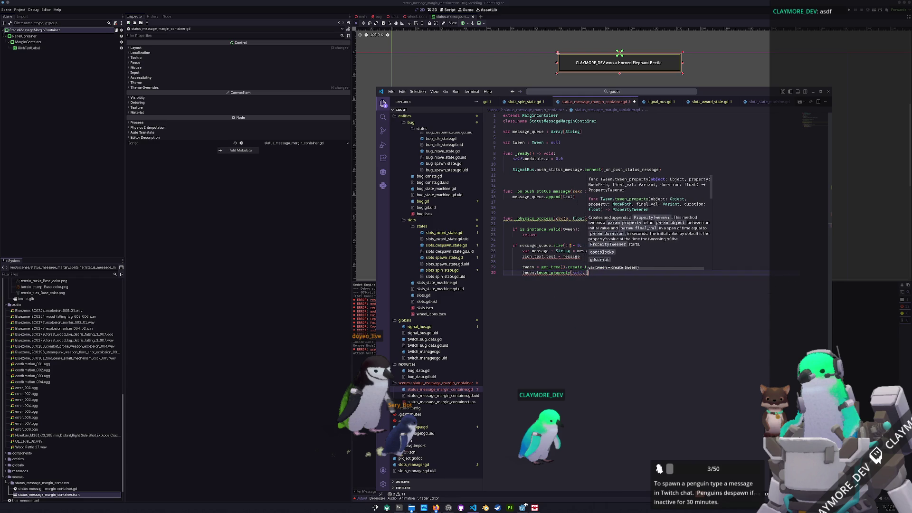
type("\"modulate")
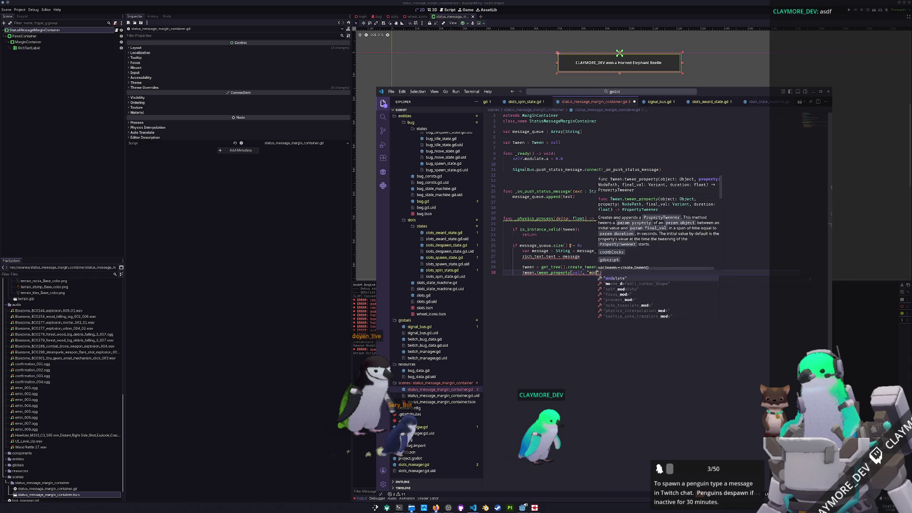
type(":a\", ")
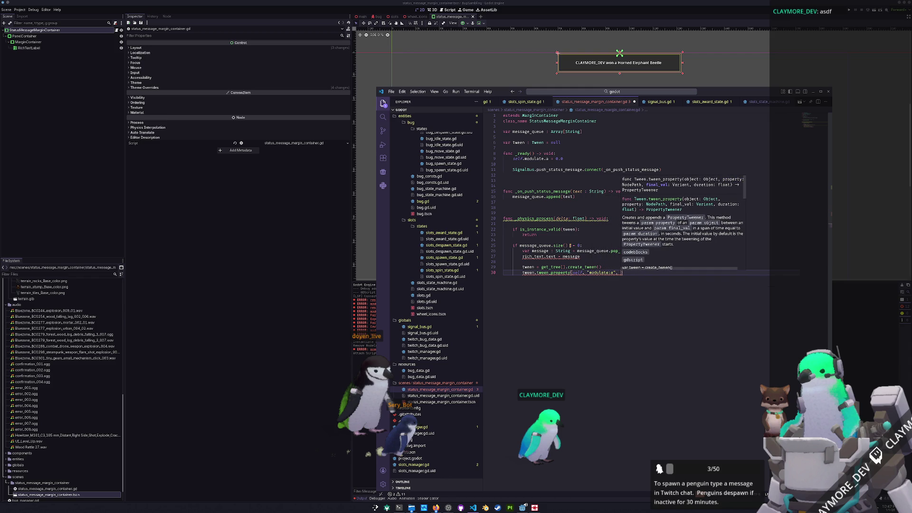
type("1.0, ")
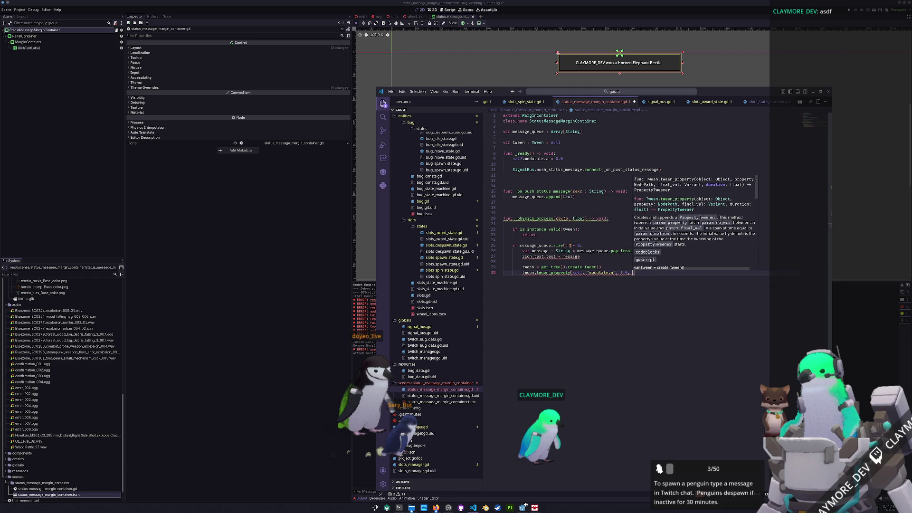
type("1.0)")
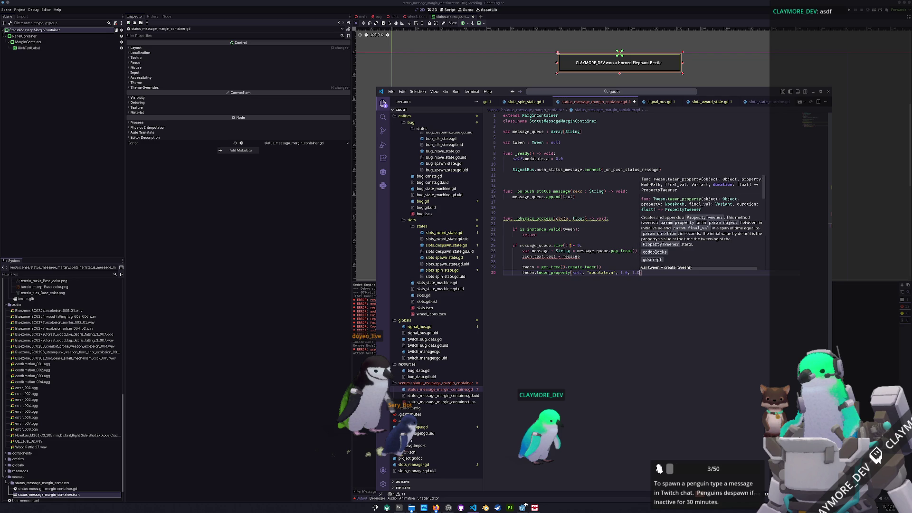
Step: Add tween_interval(1.0) after the fade-in line to hold the message one second
key("Return")
type("tween.tween_inte")
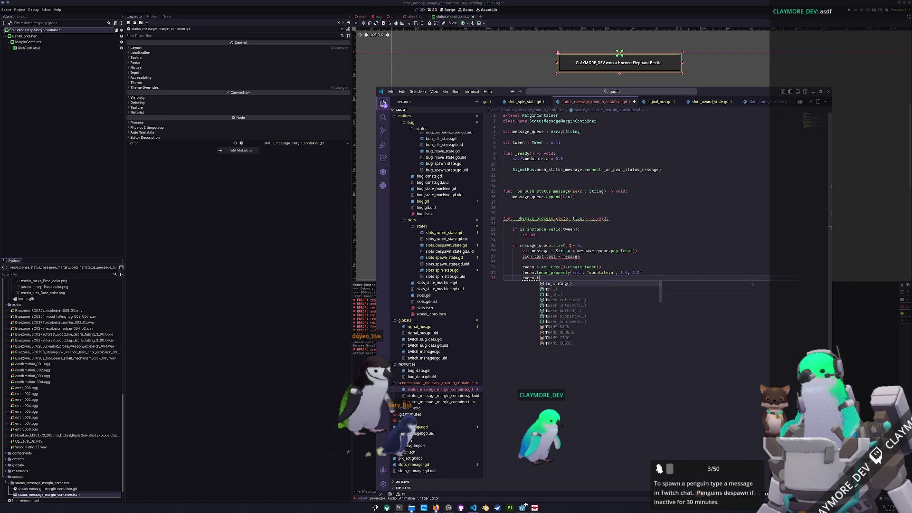
key("Tab")
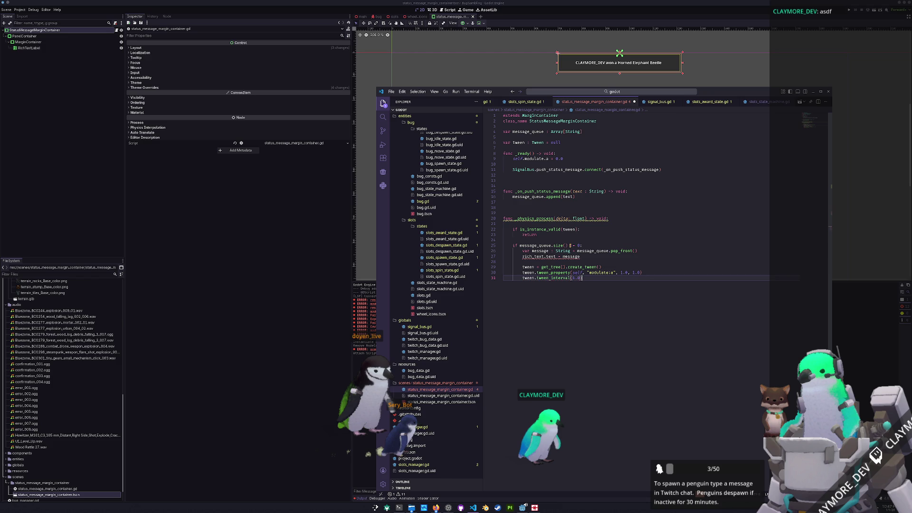
key("Tab")
key("Return")
Step: Paste a copy of the fade-in tween_property line and change its target alpha to 0.0
type("tween.tween")
key("BackSpace")
key("BackSpace")
key("BackSpace")
type("tween.tween_property(self, \"modulate:a\", 1.0, 1.0)")
double_click(637, 284)
double_click(624, 283)
type("0.0")
left_click(522, 289)
key("Up")
key("Up")
key("Up")
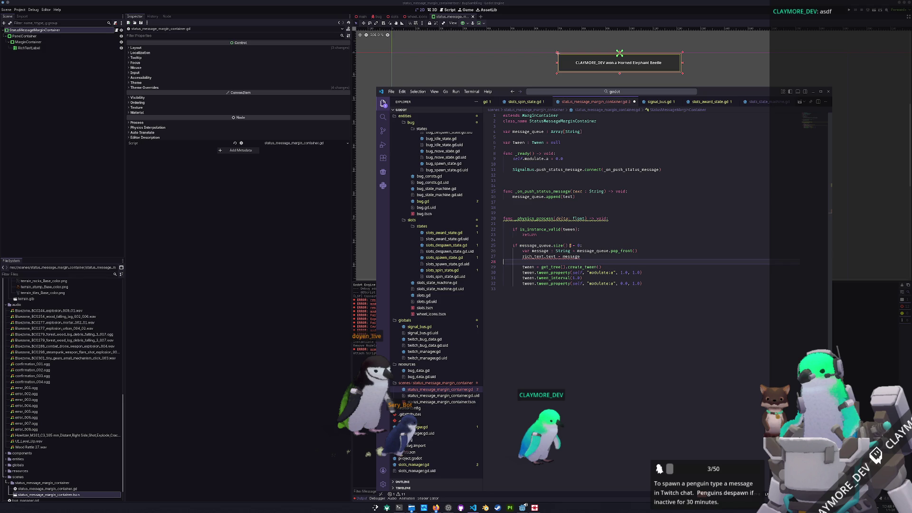
left_click(528, 147)
key("Return")
key("Return")
key("Up")
type("@onready var rich_text")
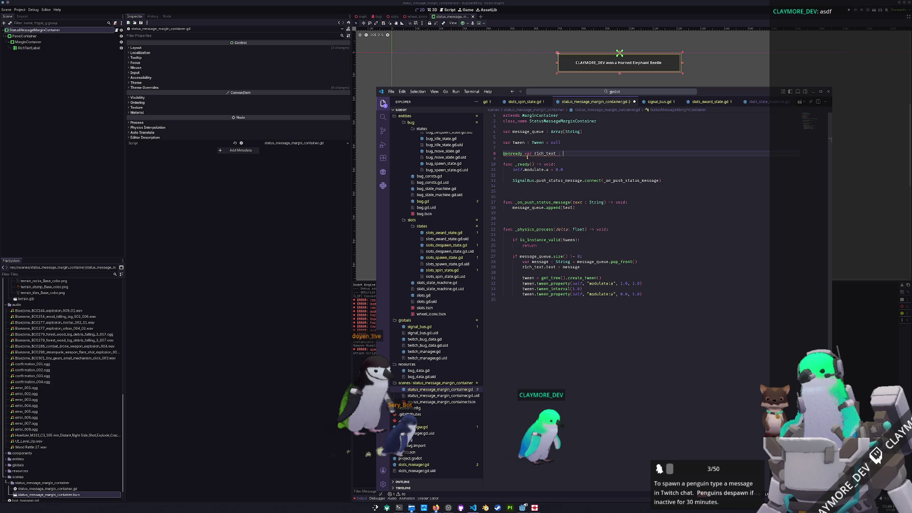
key("BackSpace")
key("BackSpace")
type("label ")
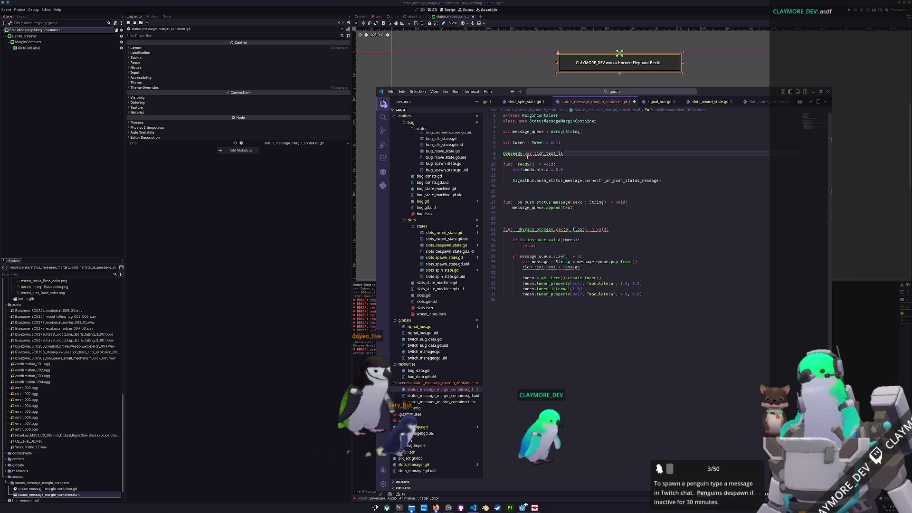
type(": RichTextLabel = ")
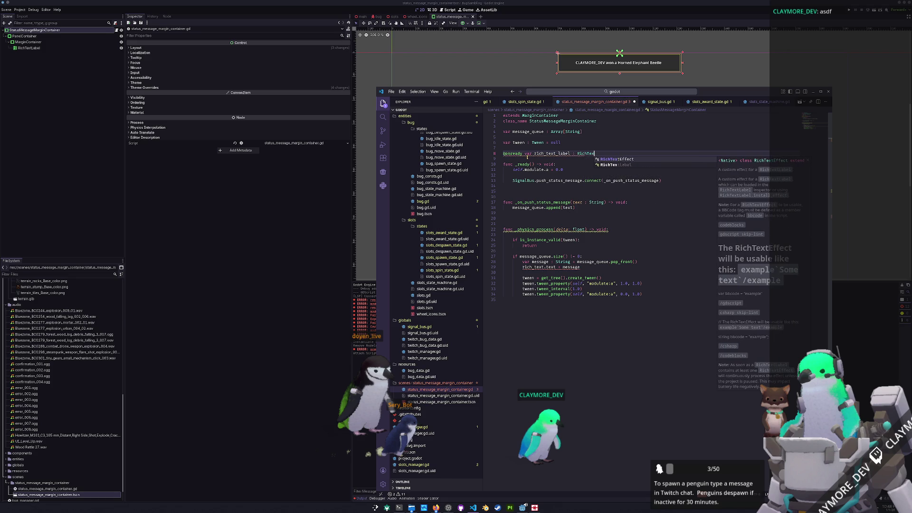
type("%RichText")
type("Label")
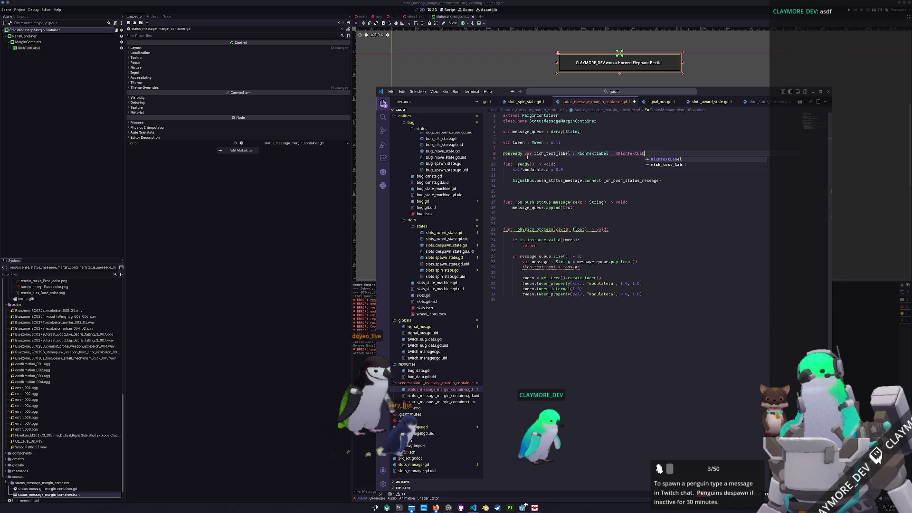
Step: Replace rich_text with rich_text_label in the message text assignment
double_click(569, 154)
key("ctrl+c")
double_click(530, 267)
key("ctrl+v")
left_click(533, 272)
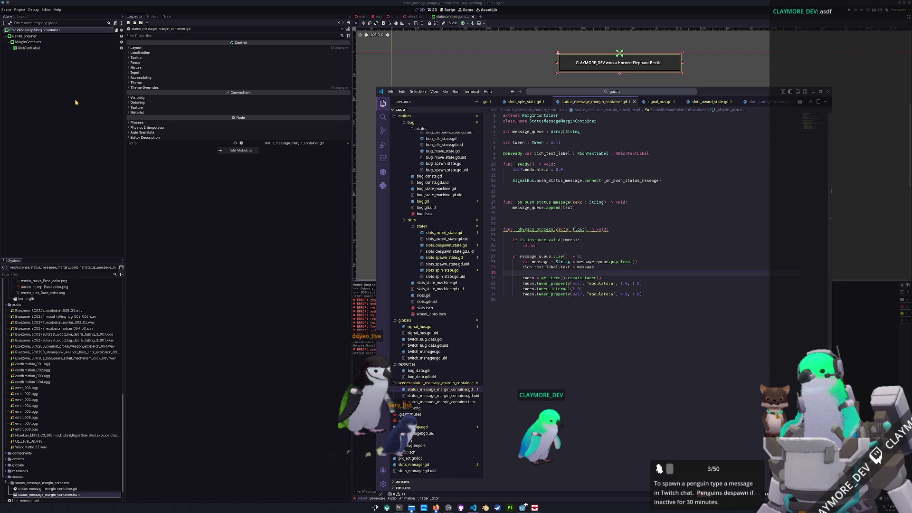
Step: Make the RichTextLabel node accessible as a scene-unique name in Godot
left_click(238, 234)
right_click(41, 49)
left_click(62, 156)
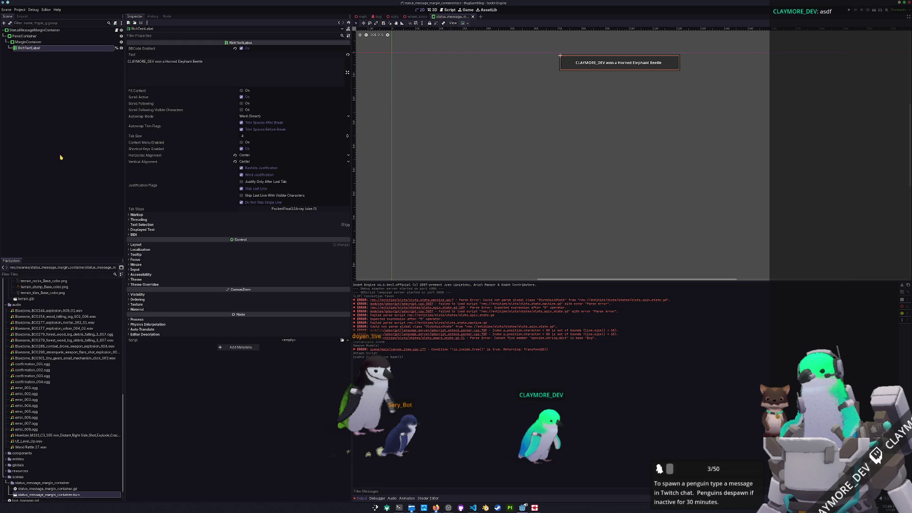
Step: Run the game, stop and rerun it, then arrange the game and OBS windows side by side
key("F5")
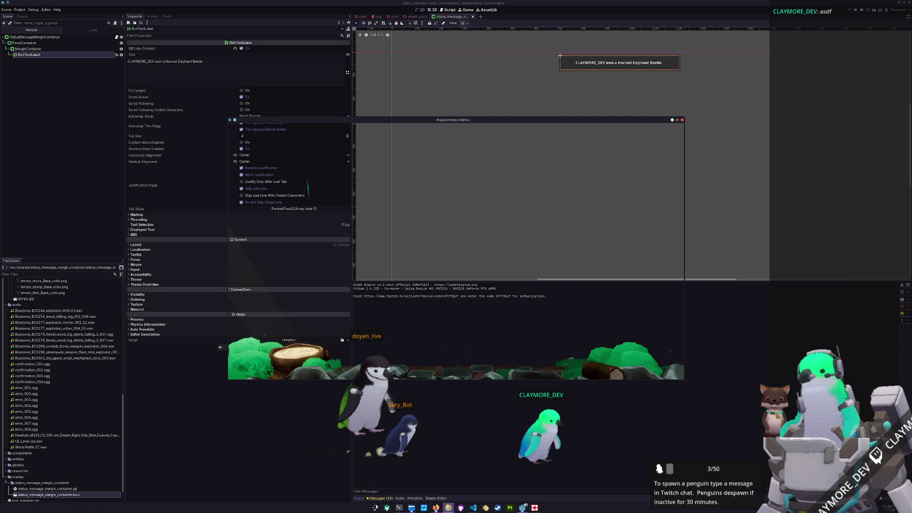
left_click(448, 507)
left_click(658, 365)
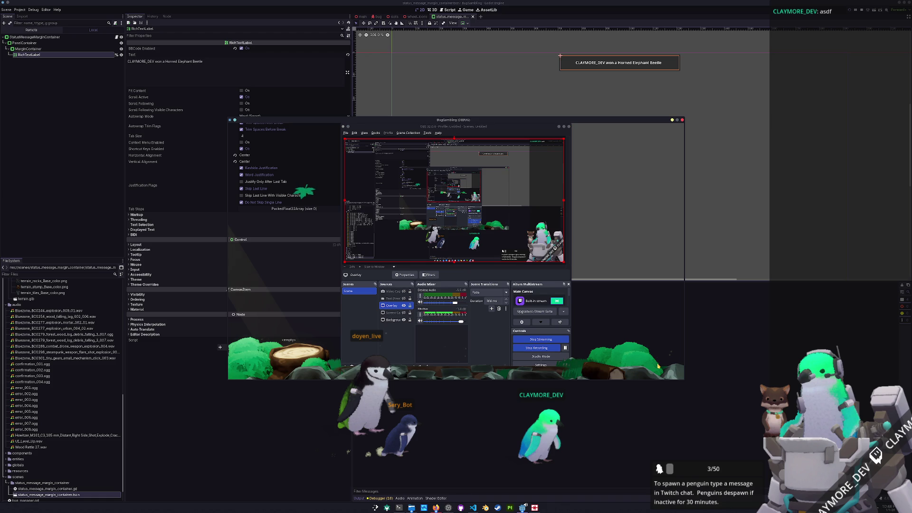
left_click(846, 271)
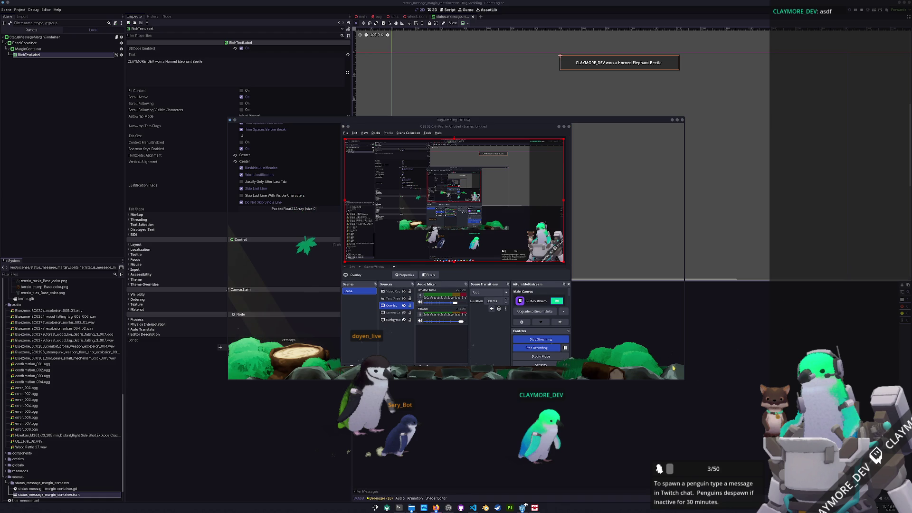
left_click(754, 257)
key("F8")
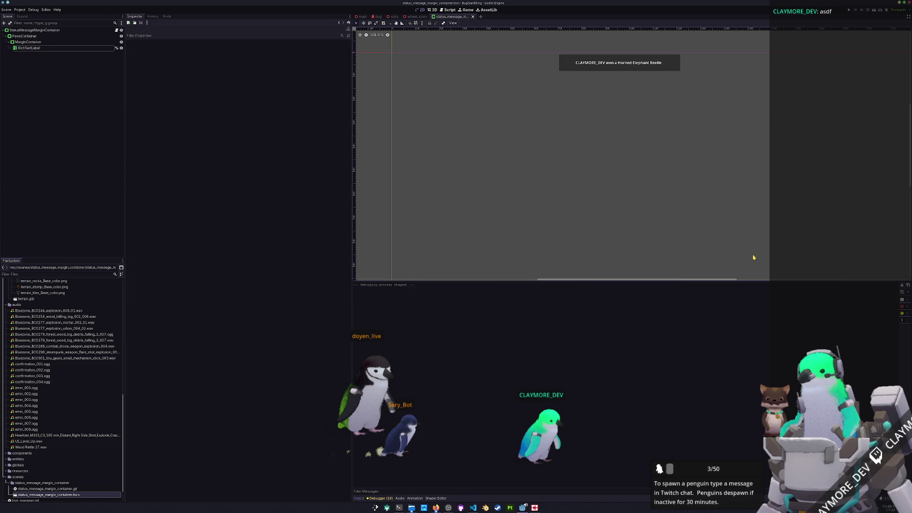
key("F5")
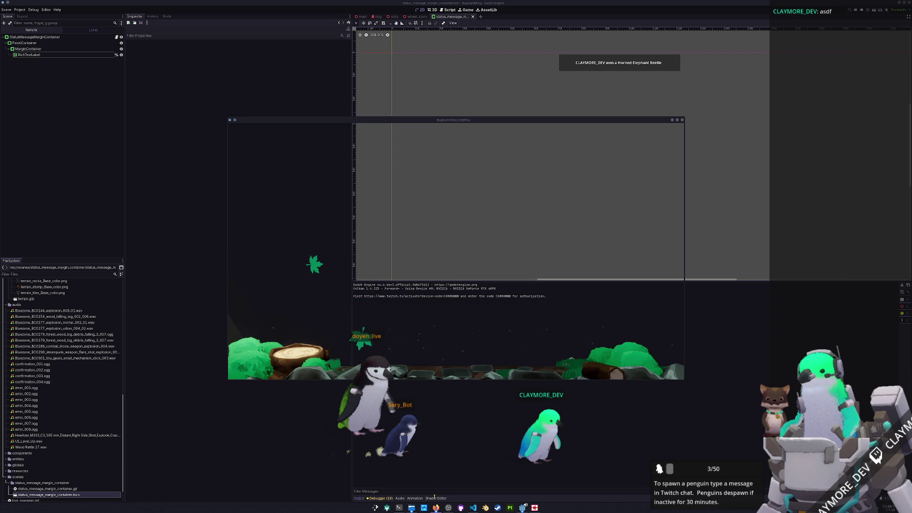
left_click(448, 508)
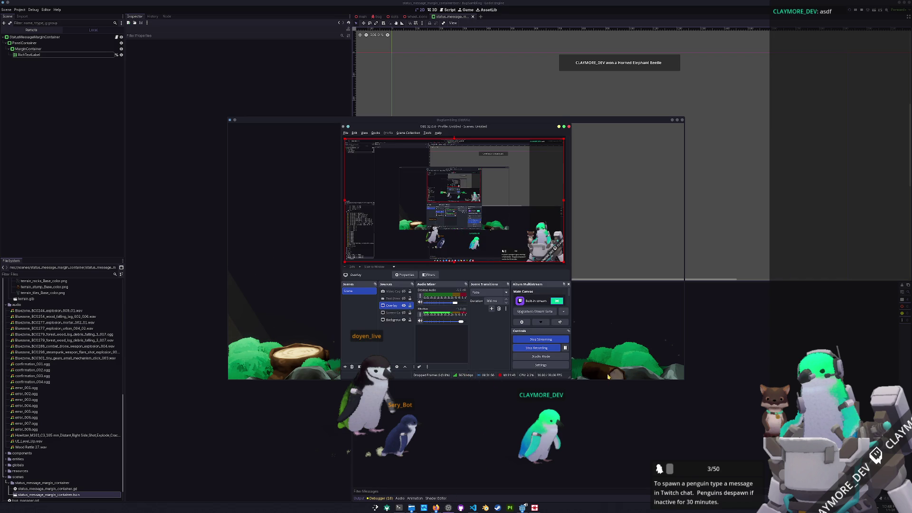
left_click(632, 347)
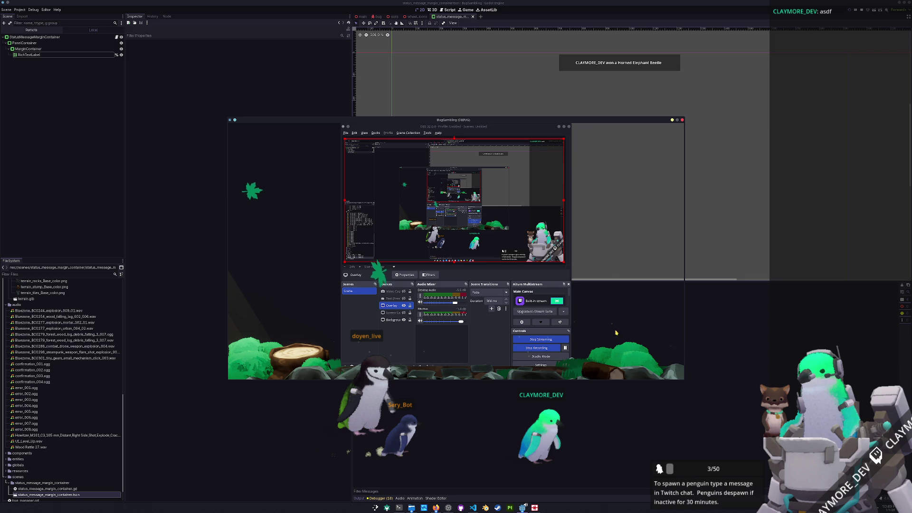
left_click_drag(597, 116, 689, 145)
mouse_move(523, 127)
left_mouse_down()
mouse_move(247, 101)
mouse_move(259, 147)
mouse_move(272, 149)
left_mouse_up()
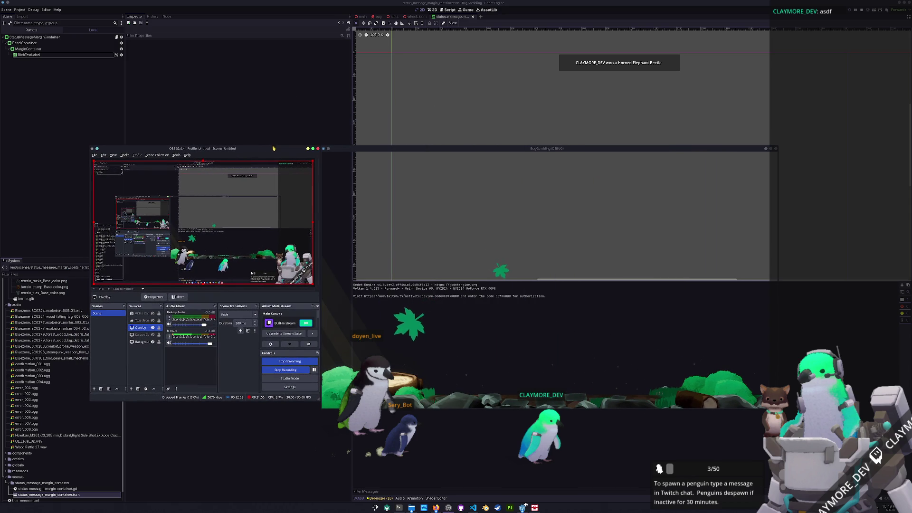
Step: Watch the game's win messages fade out, then return to status_message_margin_container.gd in VS Code
left_click(734, 237)
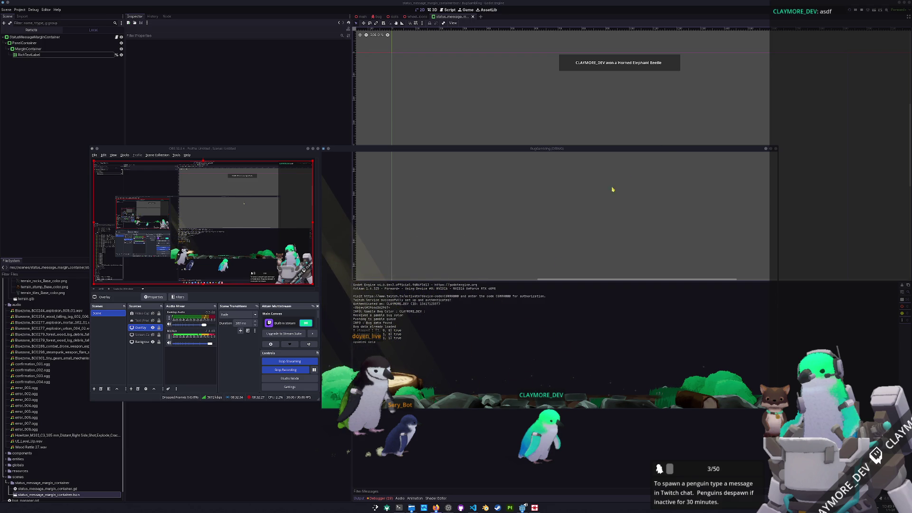
left_click(473, 508)
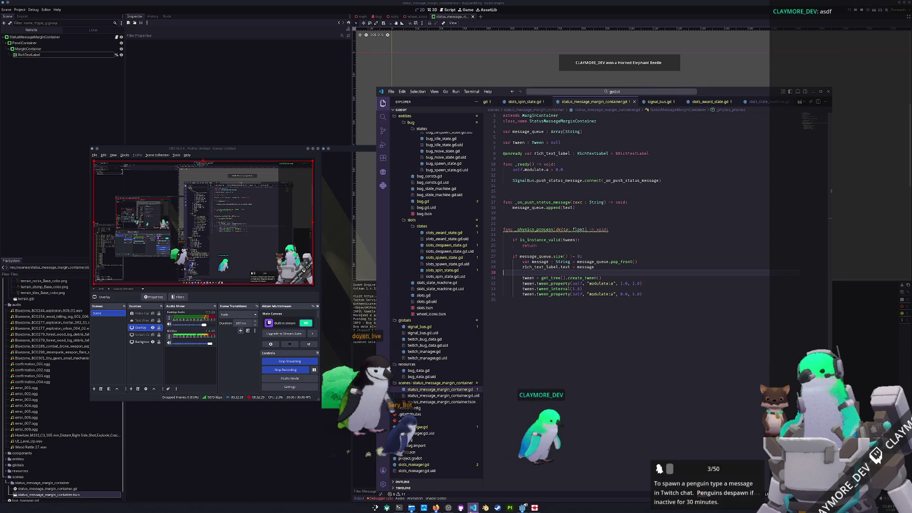
Step: In slots_award_state.gd line 92, add slots.target_bug_data.user to the win message's format arguments
left_click(519, 104)
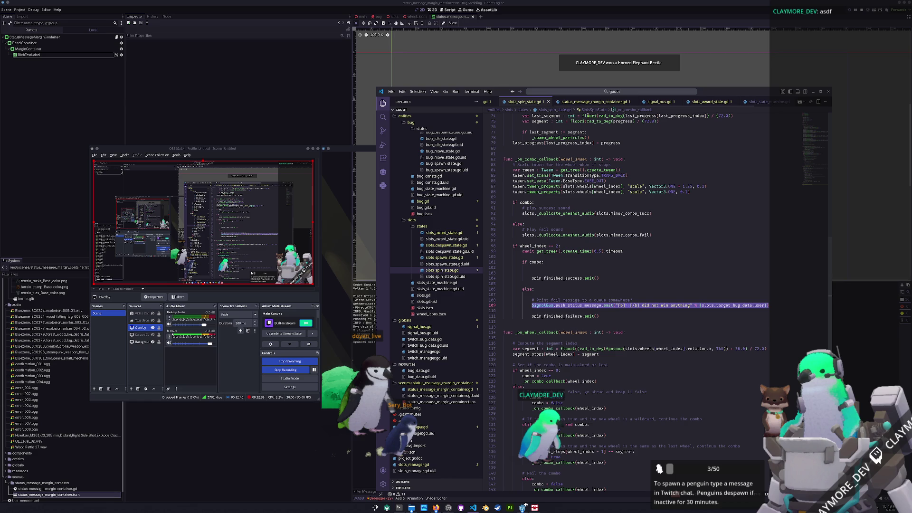
left_click(710, 102)
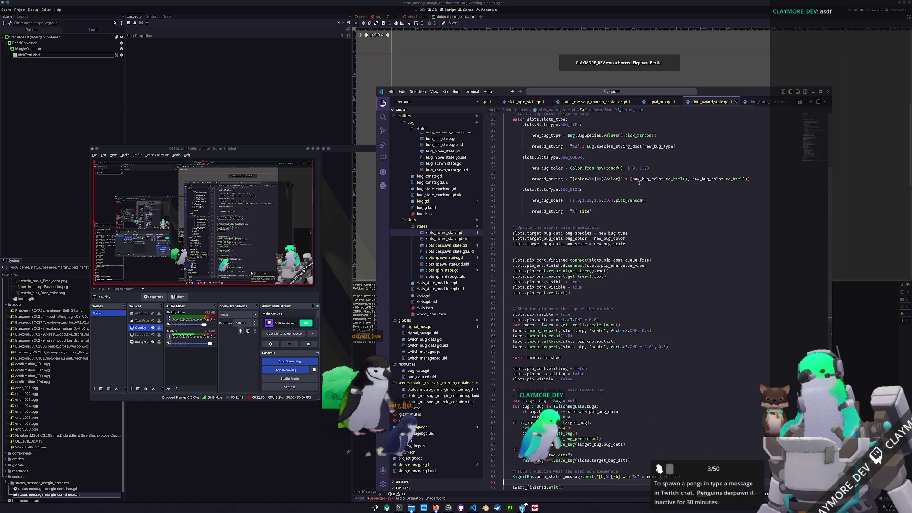
scroll(618, 333, "down", 3)
left_click(699, 417)
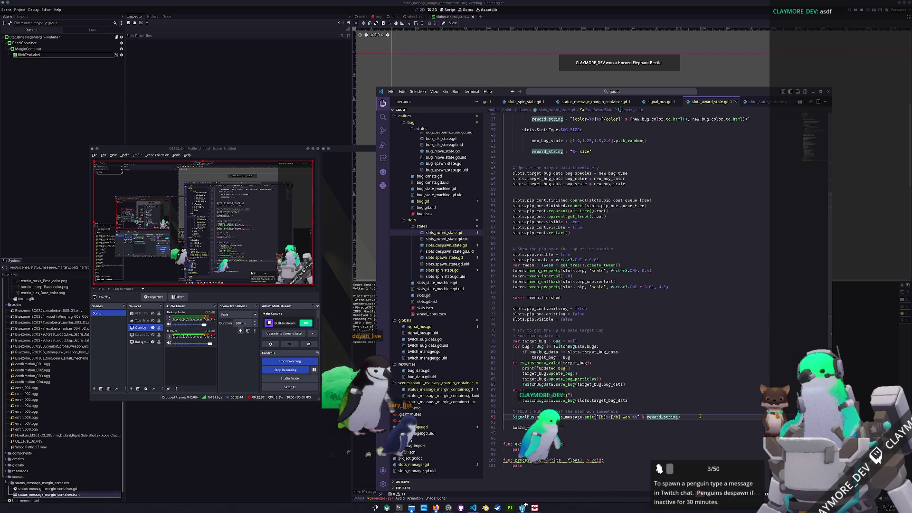
type("[")
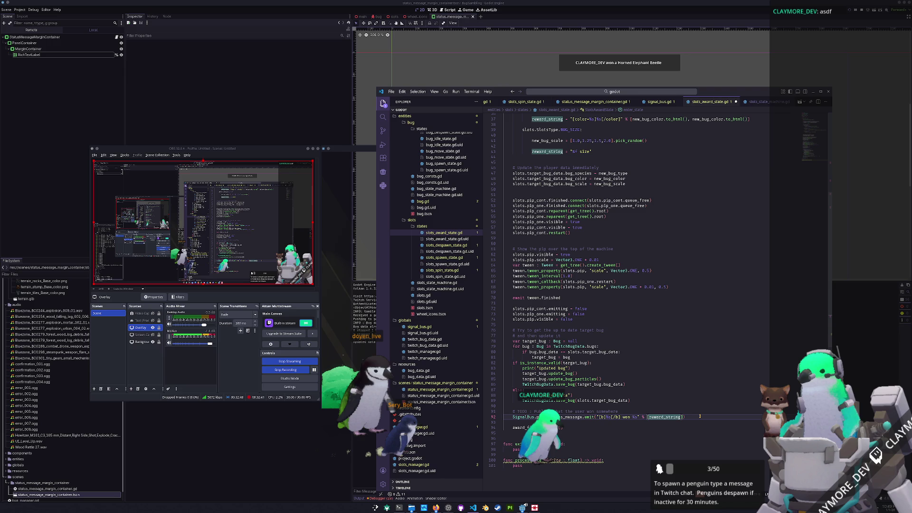
type("tar")
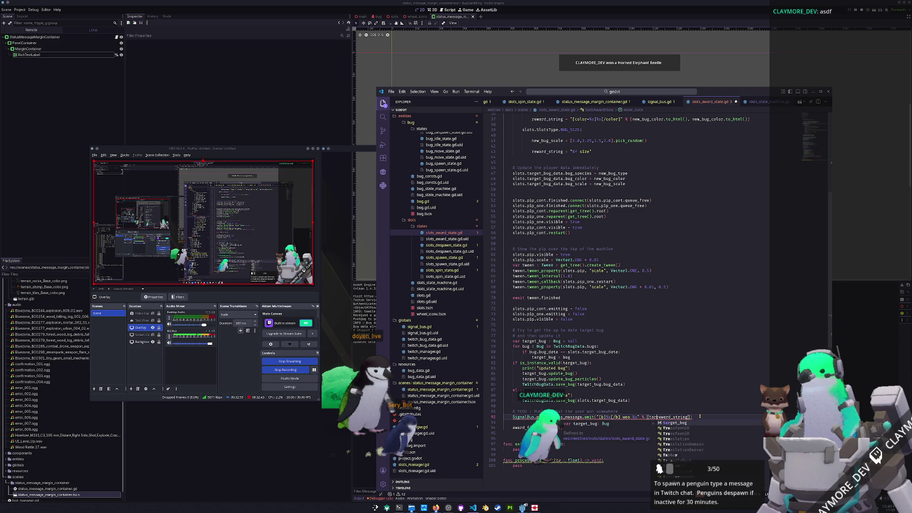
type("get")
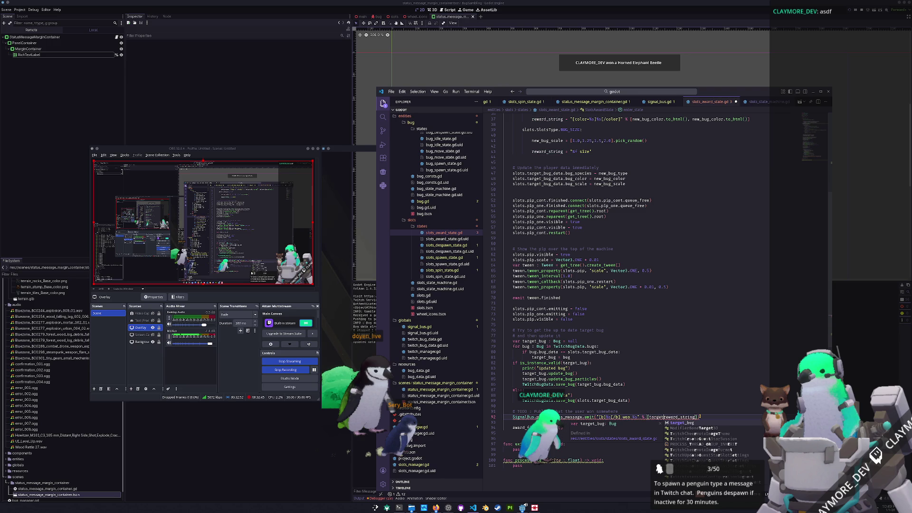
type("_")
key("BackSpace")
key("BackSpace")
key("BackSpace")
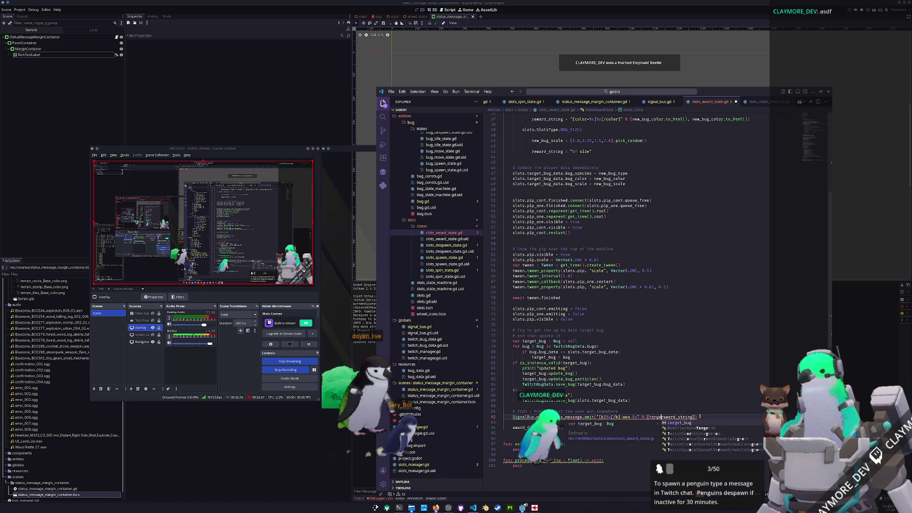
type("slots.target_bug_data.user")
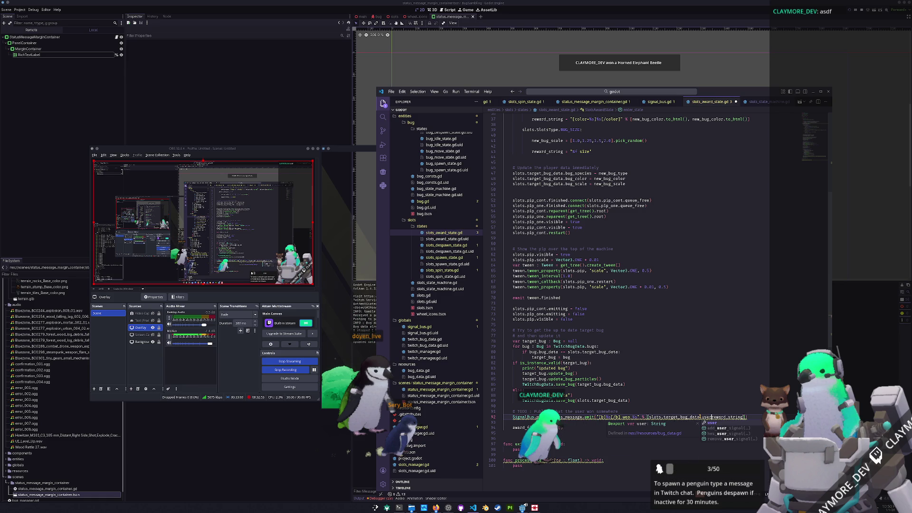
type(",")
key("End")
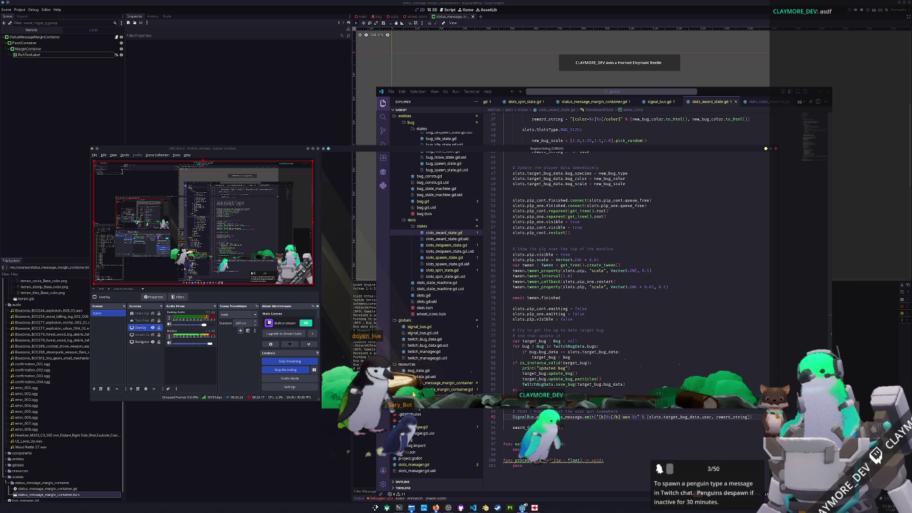
Step: Browse slots_spin_state.gd and slots_spawn_state.gd, then open the status message container script
left_click(562, 421)
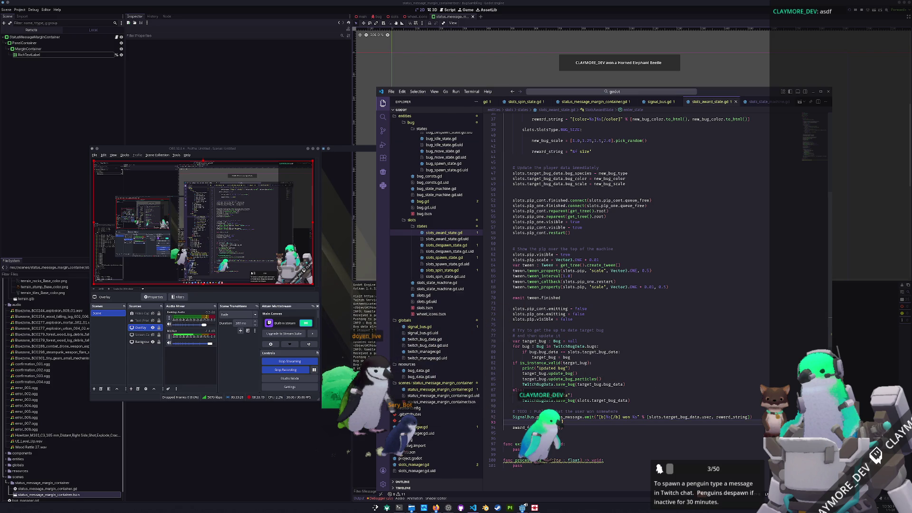
scroll(637, 102, "up", 2)
left_click(637, 102)
left_click(567, 103)
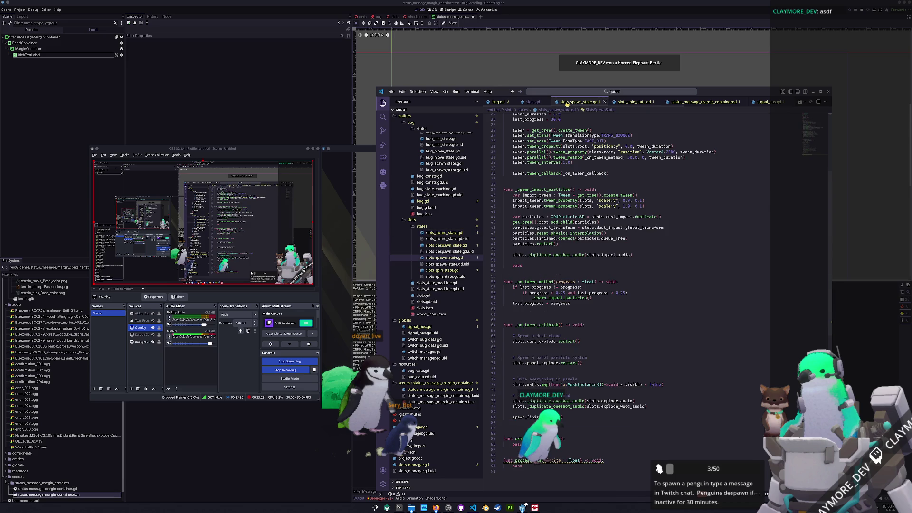
scroll(560, 102, "down", 1)
left_click(618, 103)
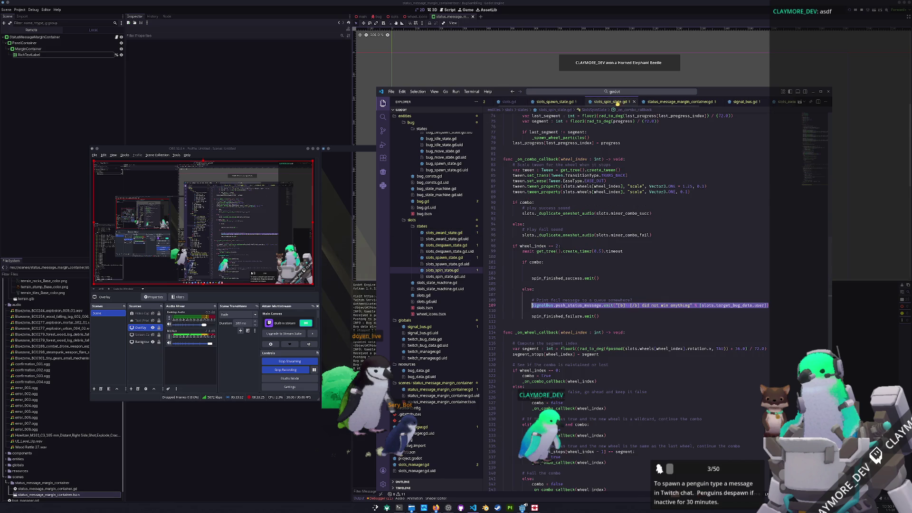
left_click(558, 310)
left_click(670, 103)
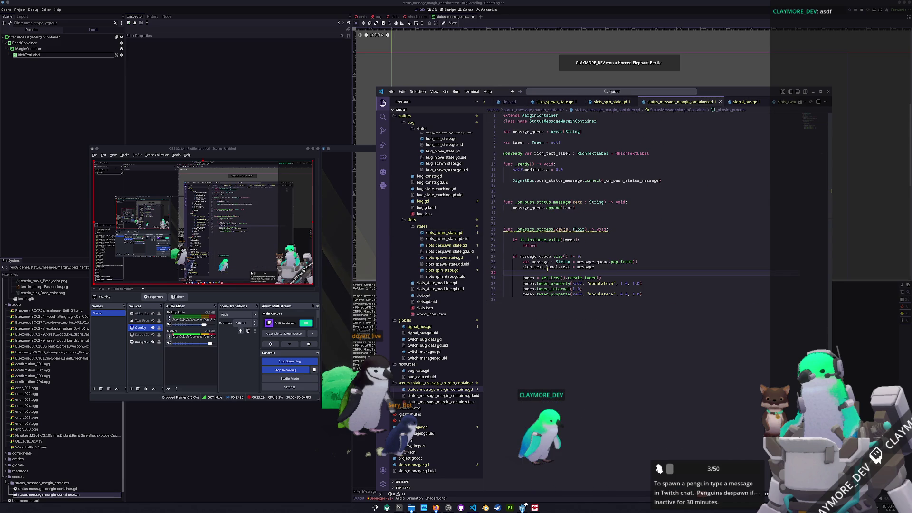
Step: Check line 24 of _physics_process, then inspect lines 108–110 of slots_spin_state.gd
left_click(580, 240)
scroll(682, 101, "down", 3)
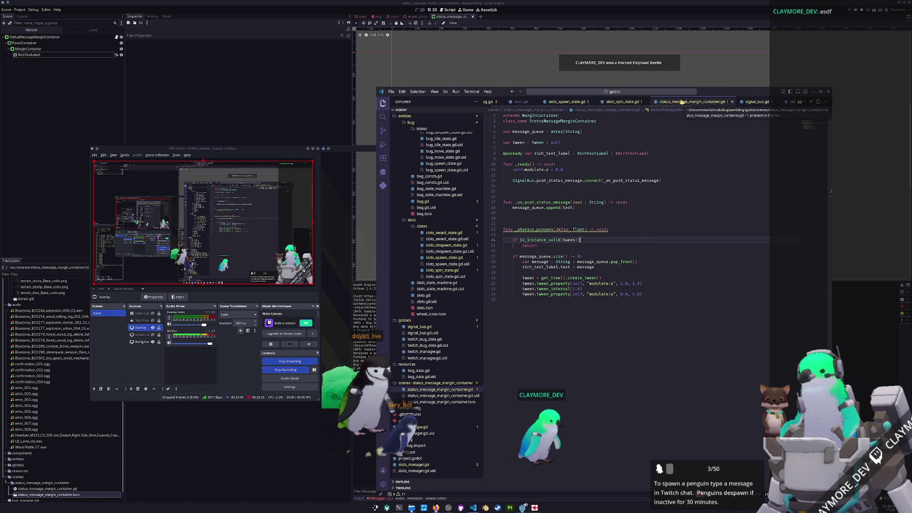
left_click(563, 101)
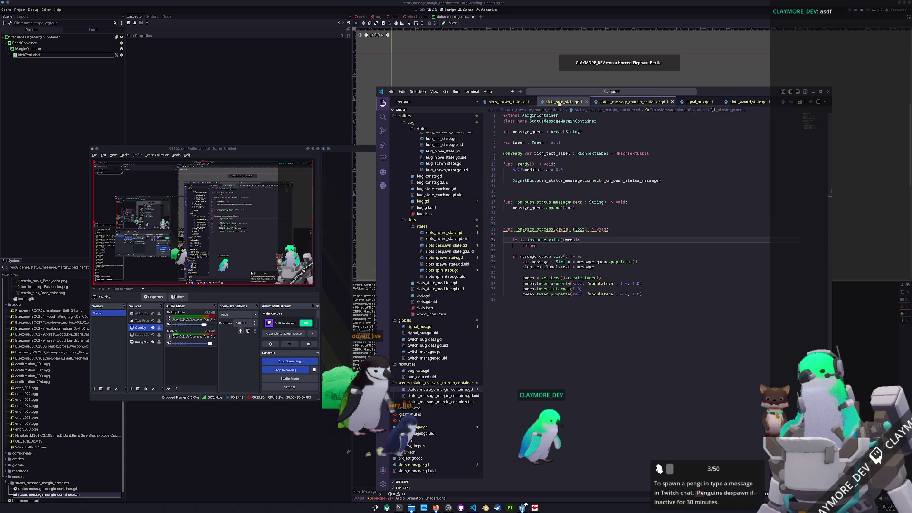
mouse_move(568, 306)
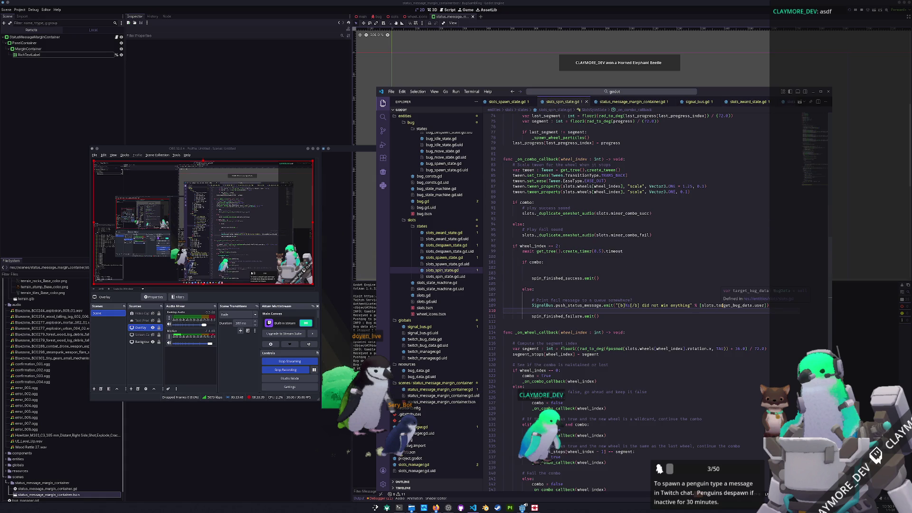
left_click(649, 302)
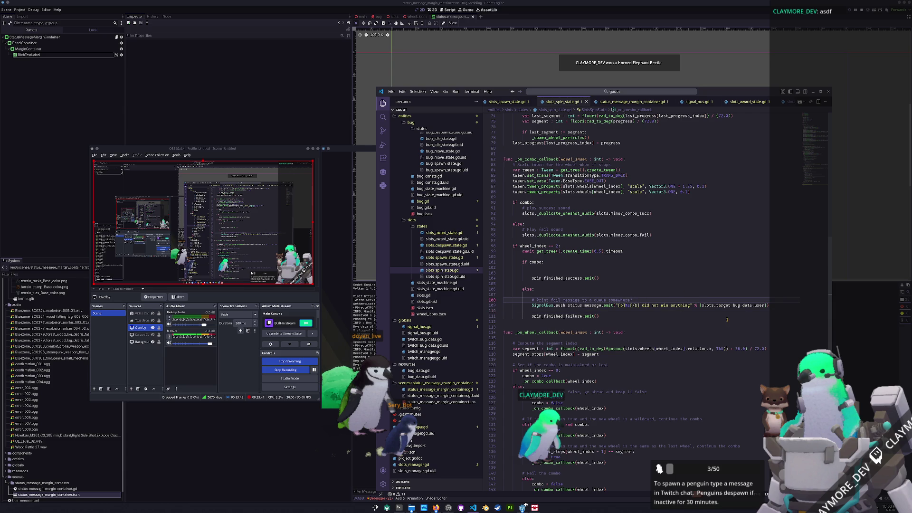
left_click(603, 312)
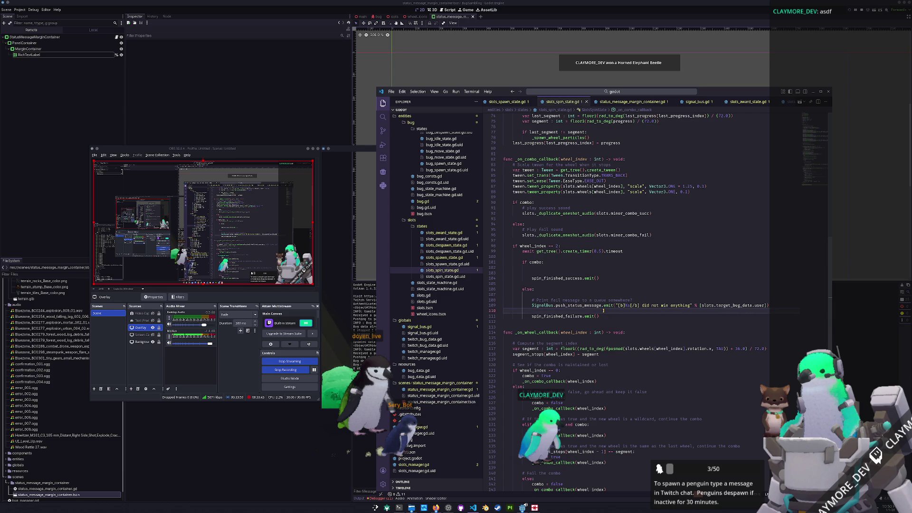
mouse_move(608, 307)
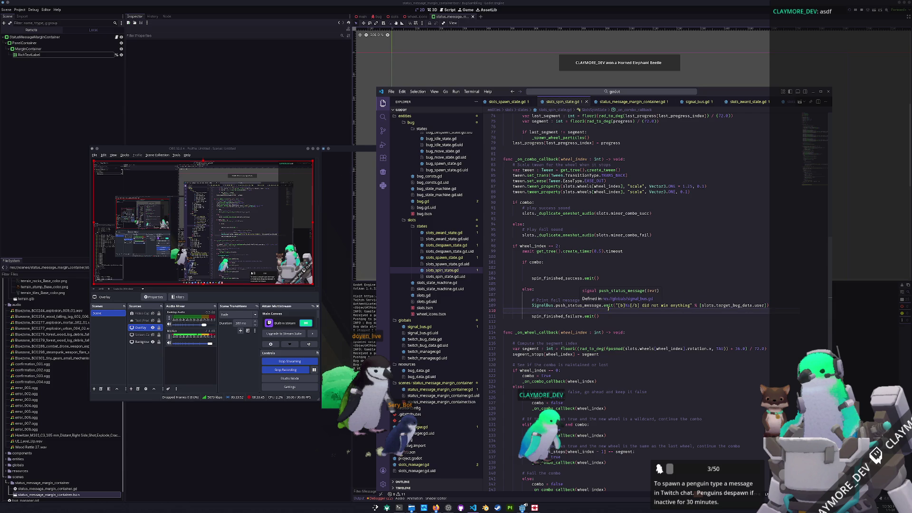
Step: Look through slots_award_state.gd and bug.gd, then go to line 26 of status_message_margin_container.gd
left_click(354, 448)
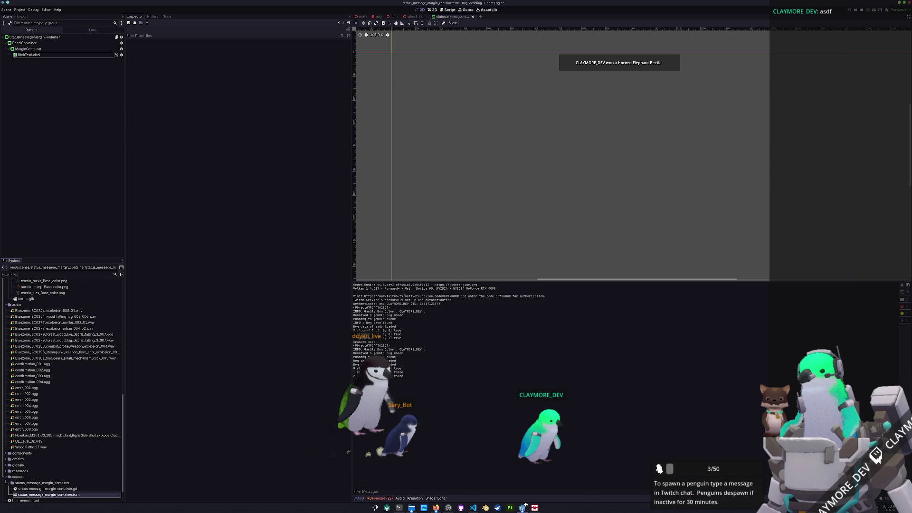
key("alt+Tab")
key("ctrl+Page_Down")
key("ctrl+Page_Down")
key("ctrl+Page_Down")
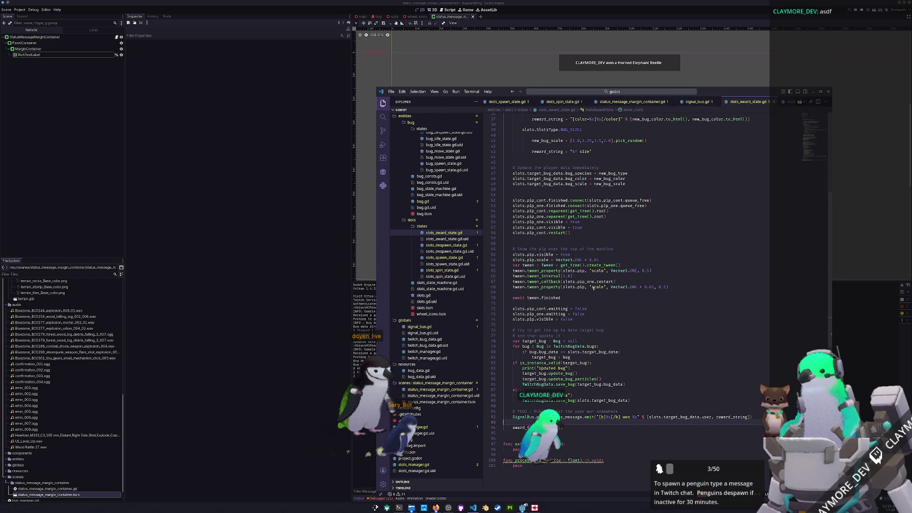
scroll(649, 106, "up", 2)
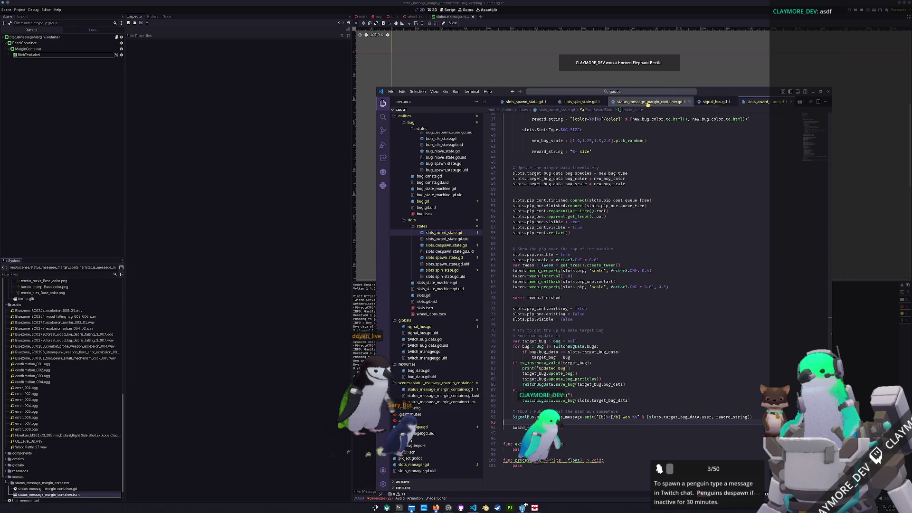
scroll(570, 102, "up", 3)
left_click(496, 102)
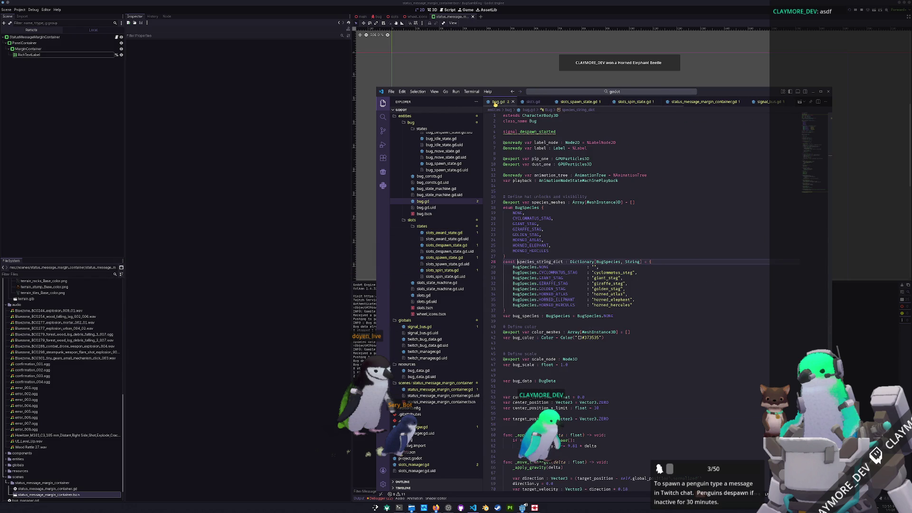
scroll(571, 102, "down", 3)
left_click(656, 101)
left_click(545, 252)
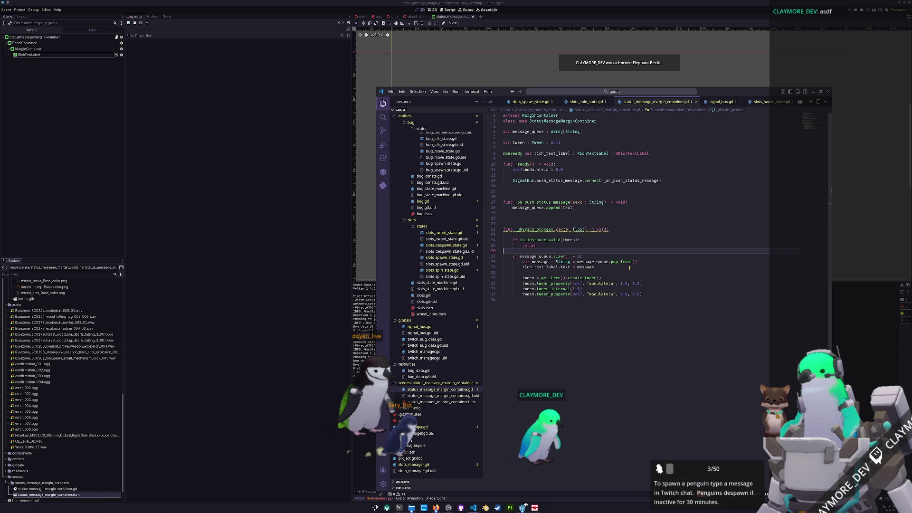
Step: Tidy the blank lines after the tween validity check in the status script
key("Return")
key("Return")
key("Up")
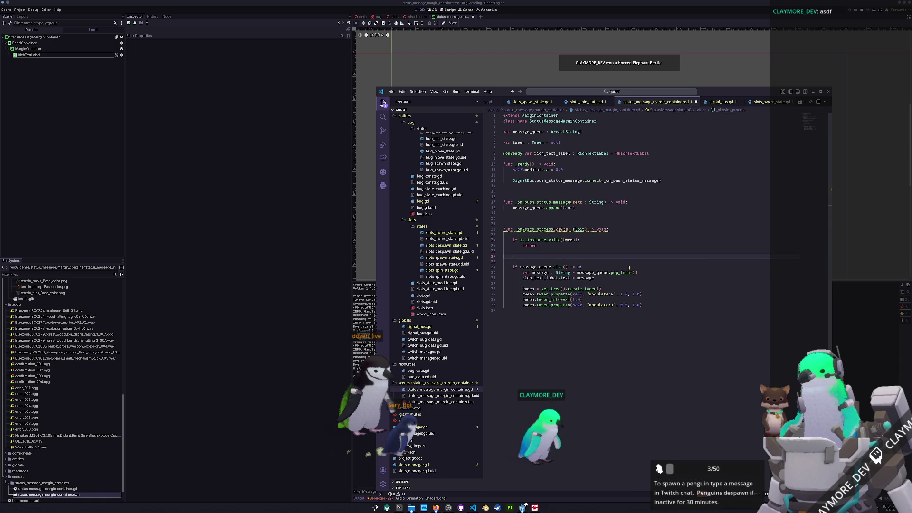
mouse_move(559, 308)
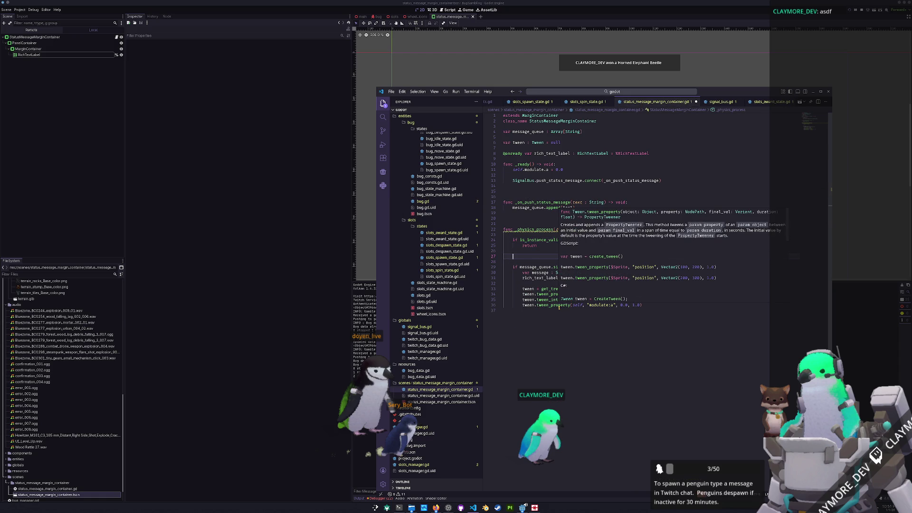
key("Up")
key("Up")
key("Down")
key("Down")
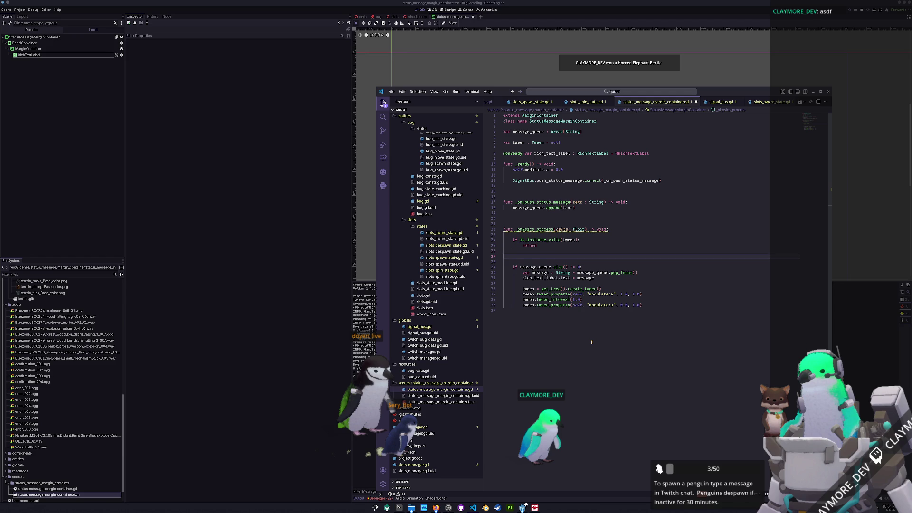
type("f")
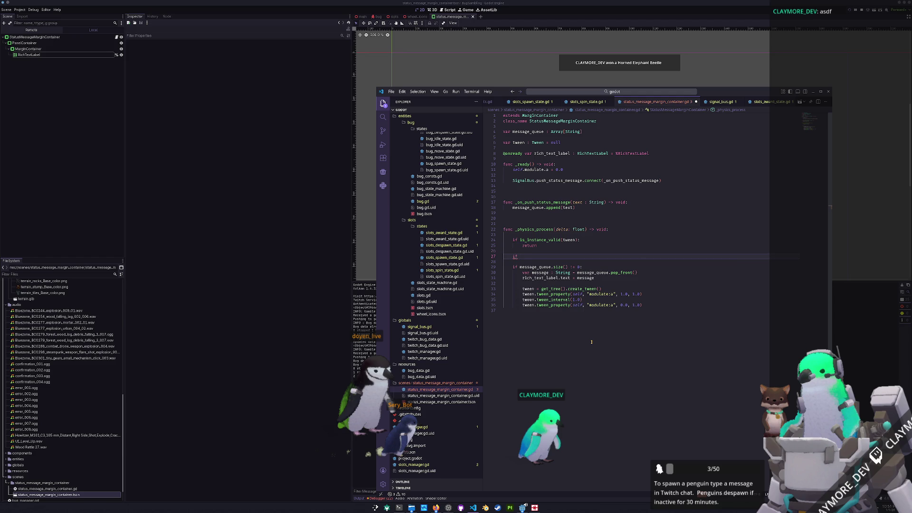
key("BackSpace")
key("BackSpace")
key("BackSpace")
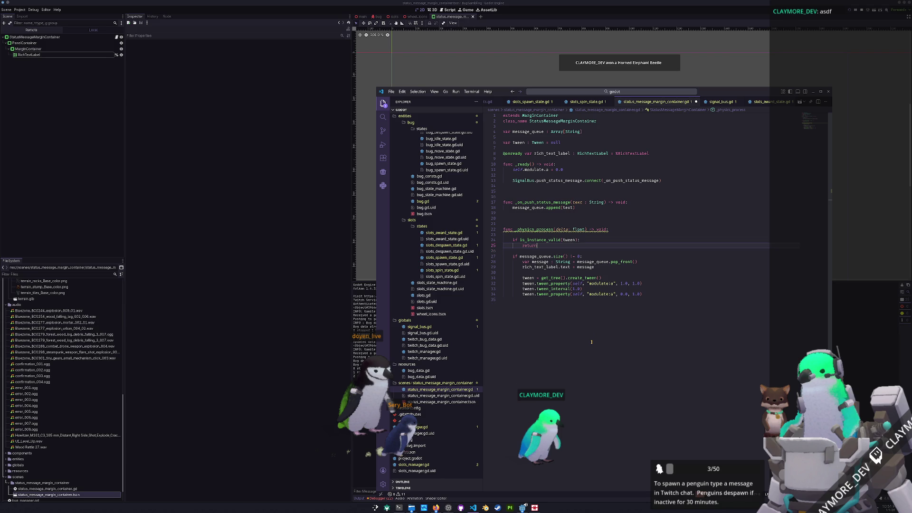
Step: Add tween.tween_callback(tween.kill) at the end of the file
key("Down")
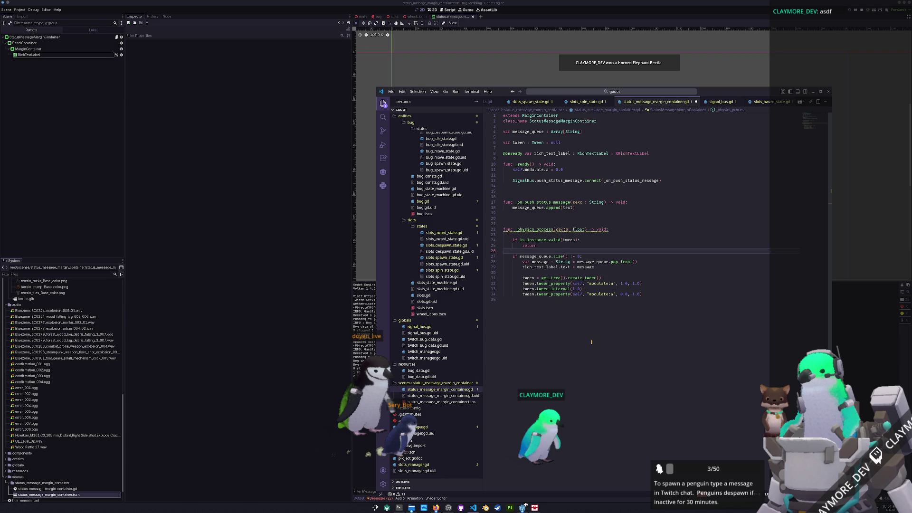
key("Down")
key("Down")
key("Down")
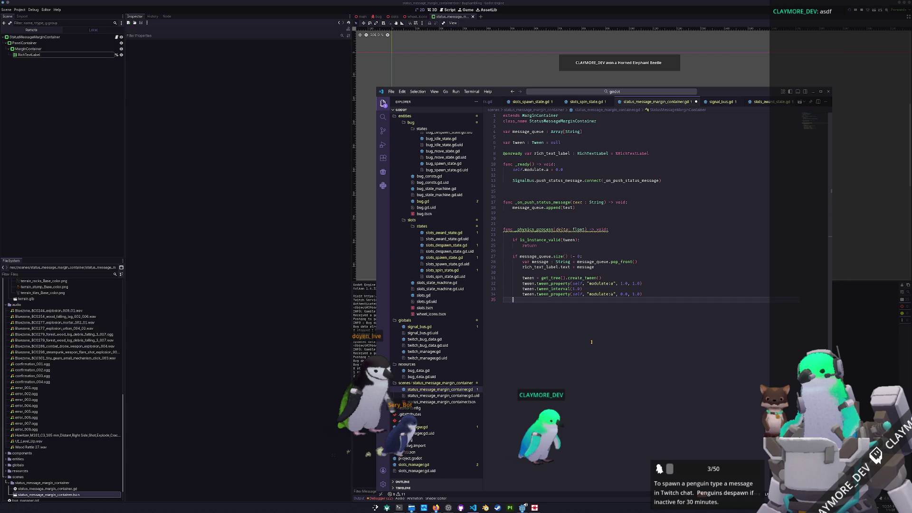
type("tween.")
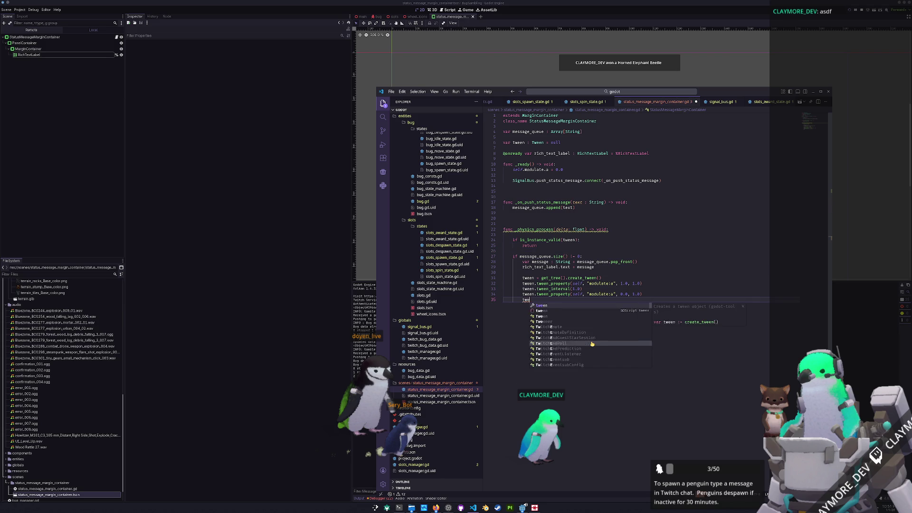
type("tween_callback")
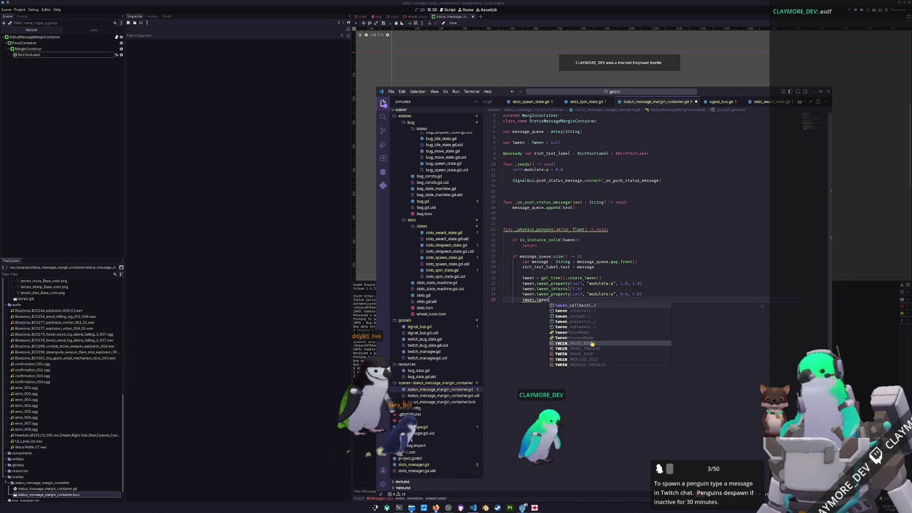
type("(")
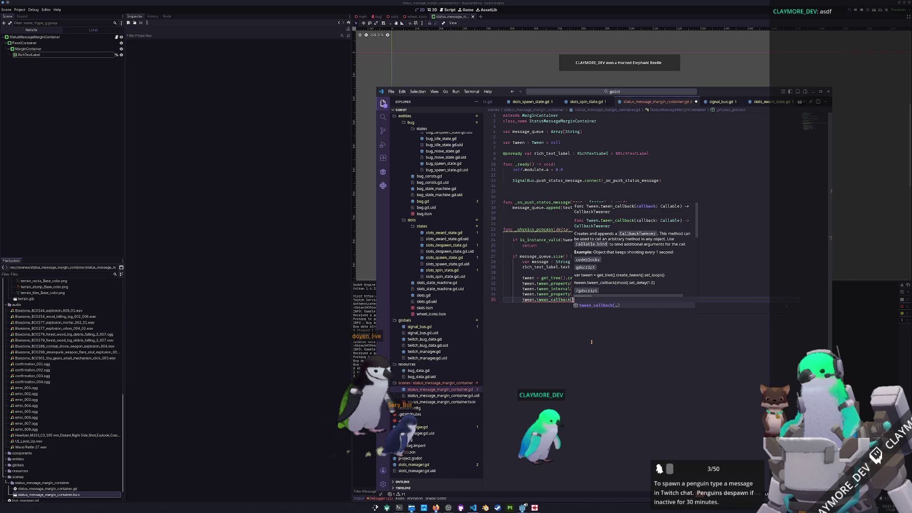
type("tween.kill")
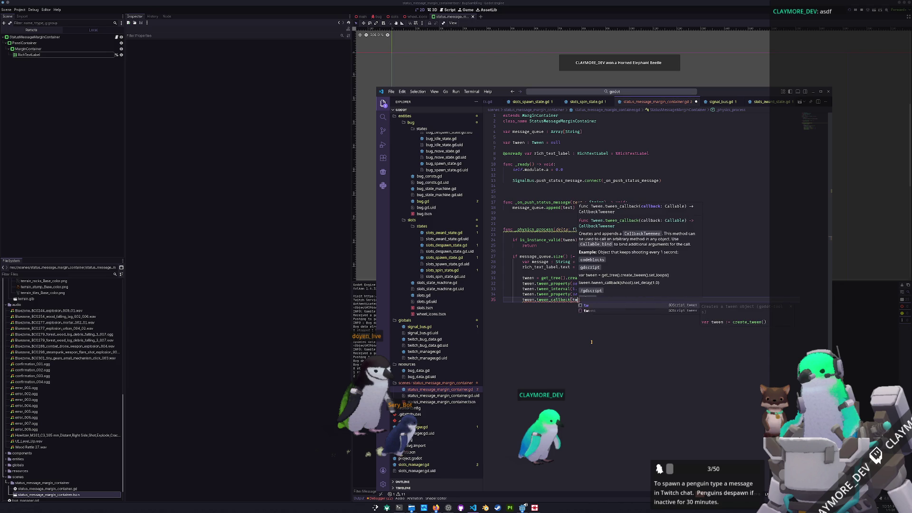
key("Return")
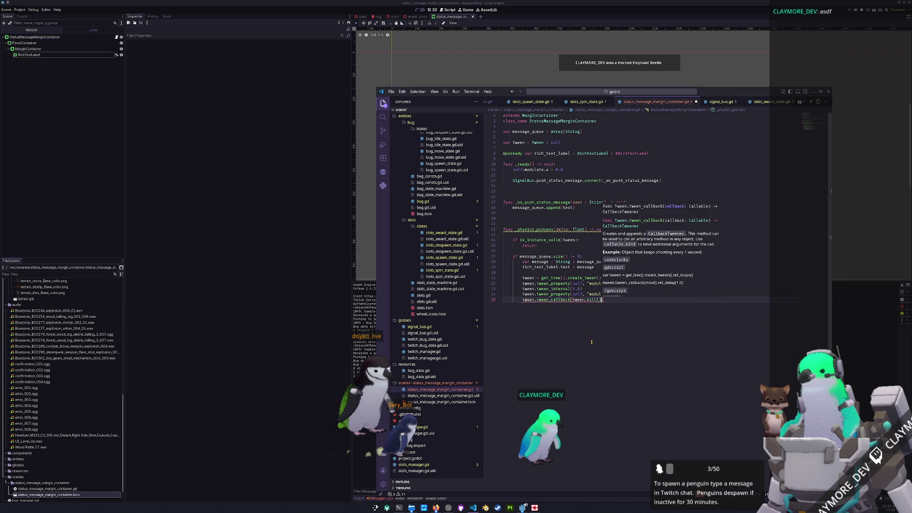
key("BackSpace")
key("BackSpace")
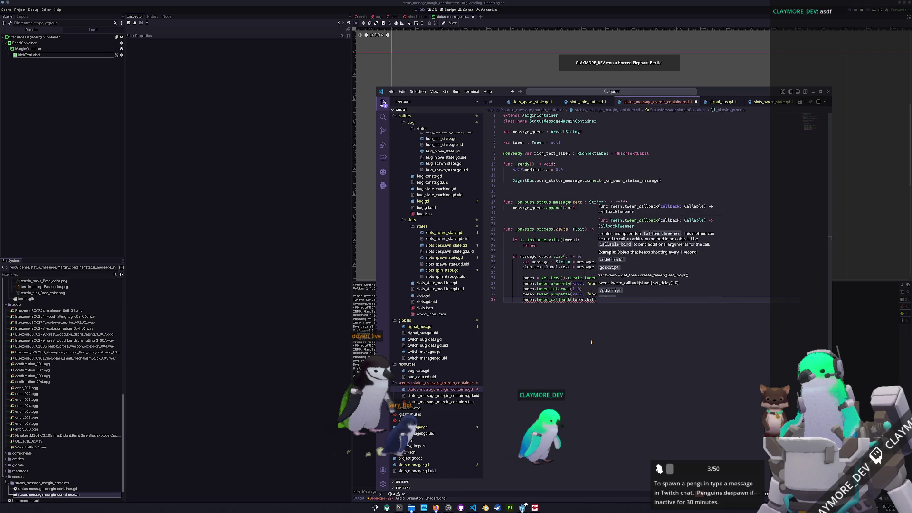
type(")")
Step: Replace the kill line with tween.tween_callback(tween.free), then stop the running game in Godot
mouse_move(590, 299)
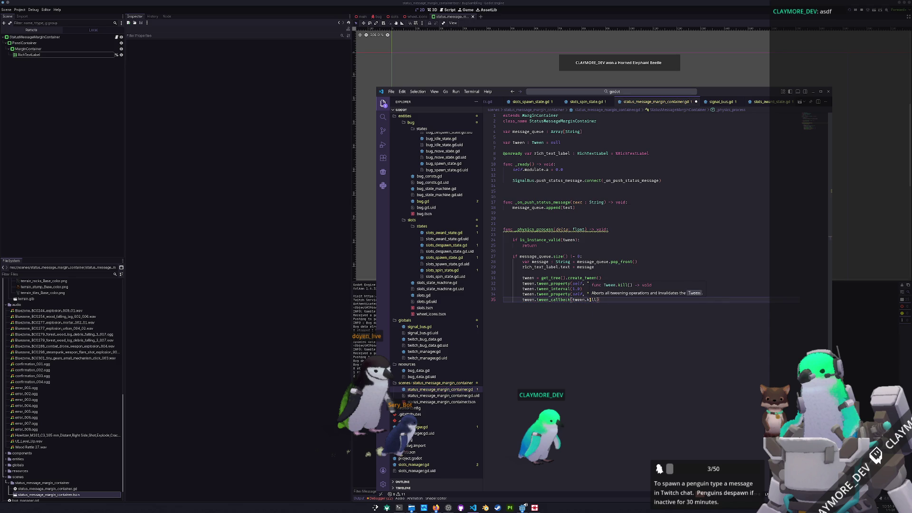
left_click(590, 299)
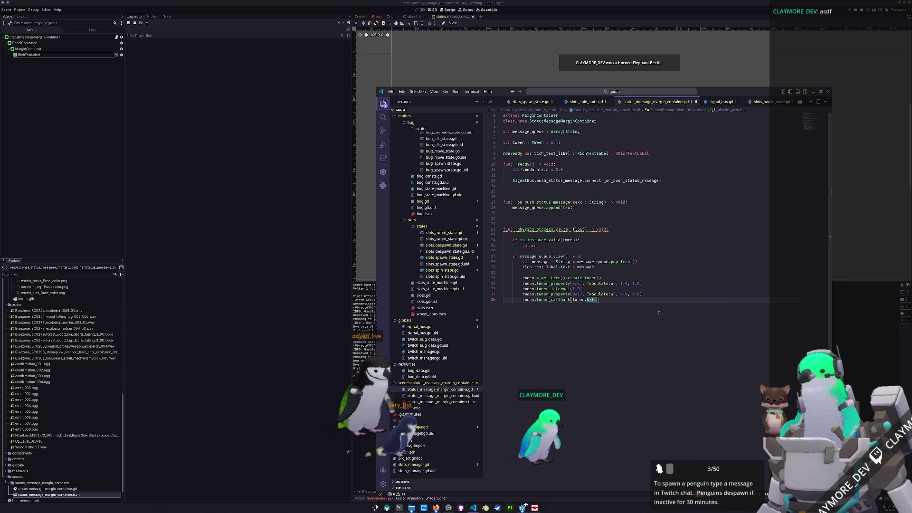
key("End")
key("Return")
type("tween.tween_callback")
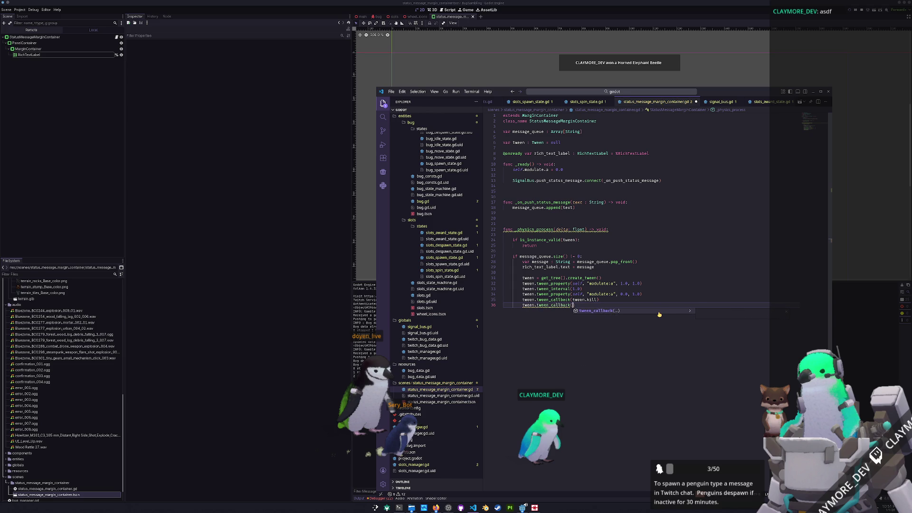
type("(tween.free")
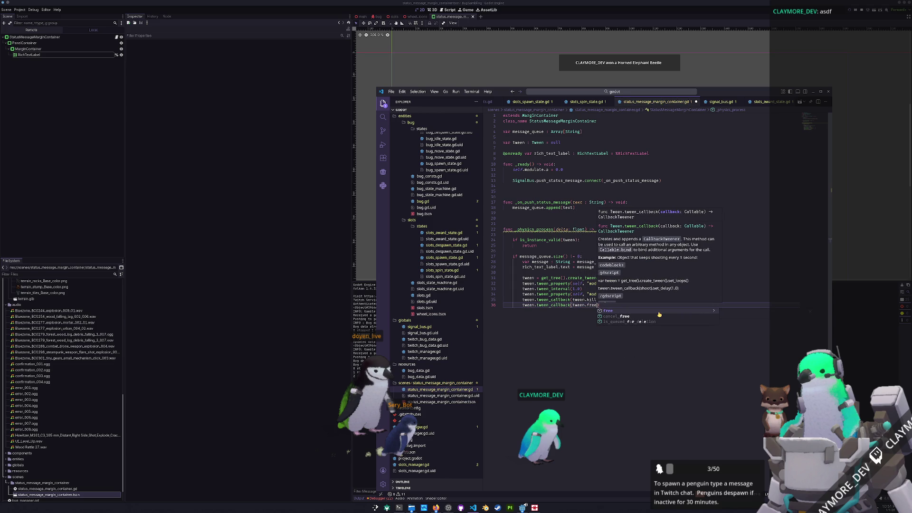
type(")")
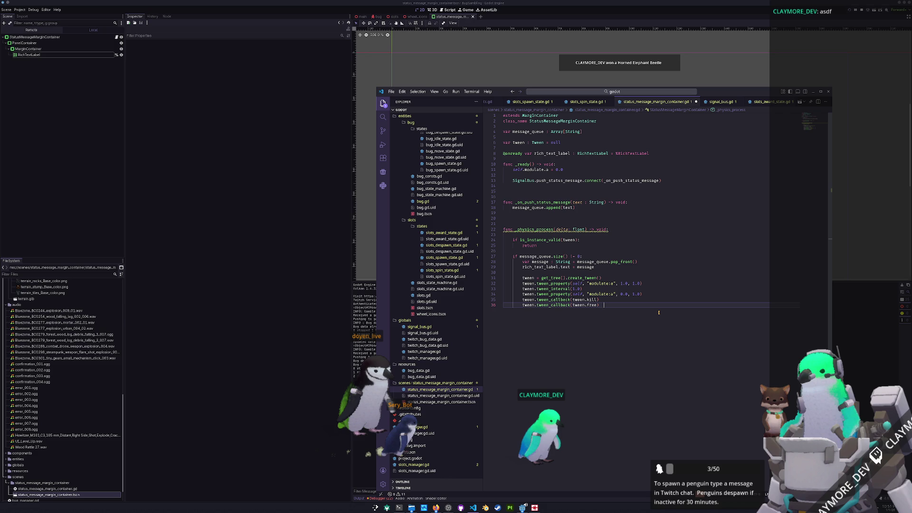
key("Up")
key("shift+Up")
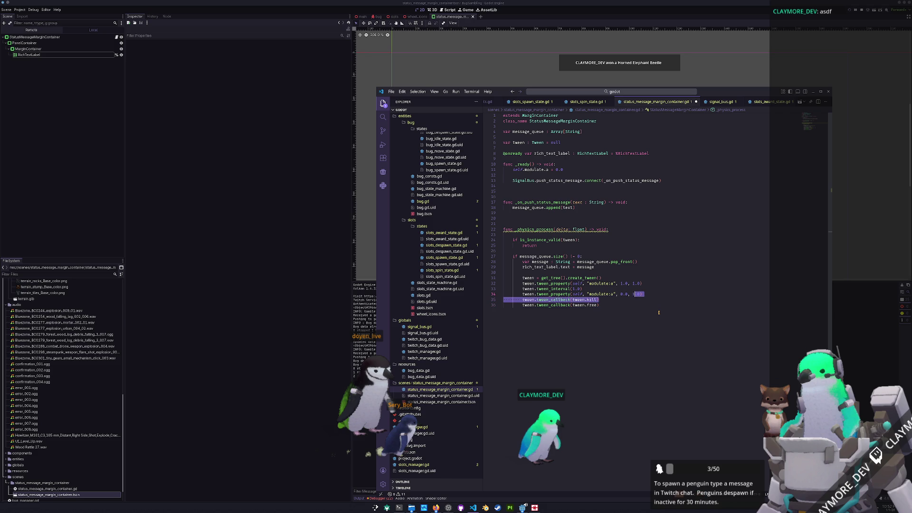
key("BackSpace")
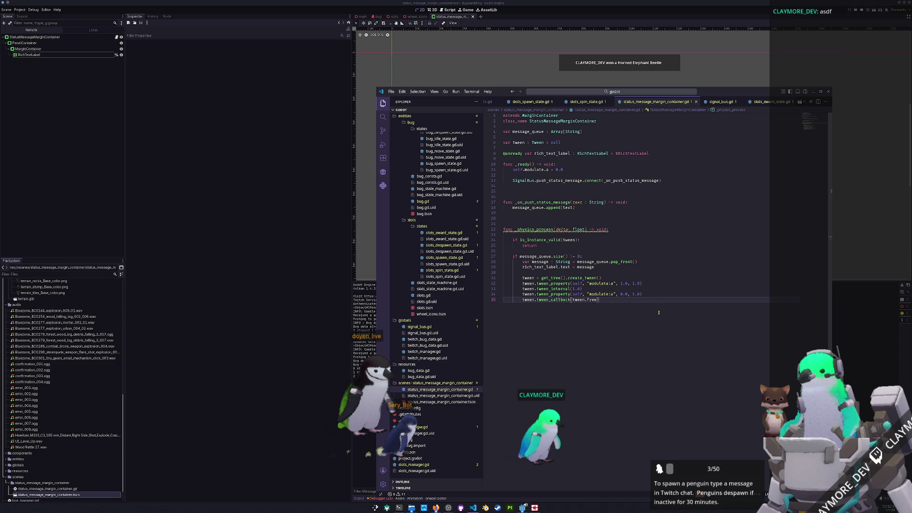
key("alt+Tab")
key("F8")
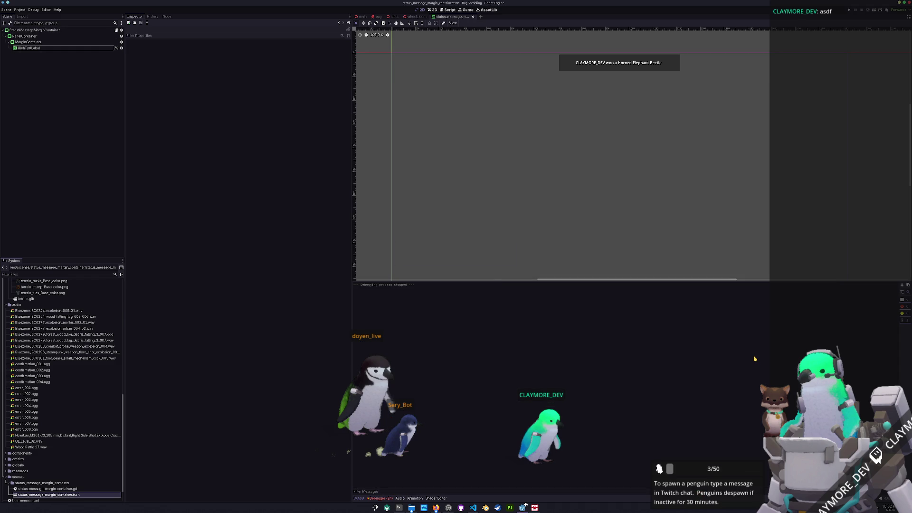
Step: Relaunch the game with F5 to see the 'did not win anything' message fade, then select StatusMessageMarginContainer
key("F5")
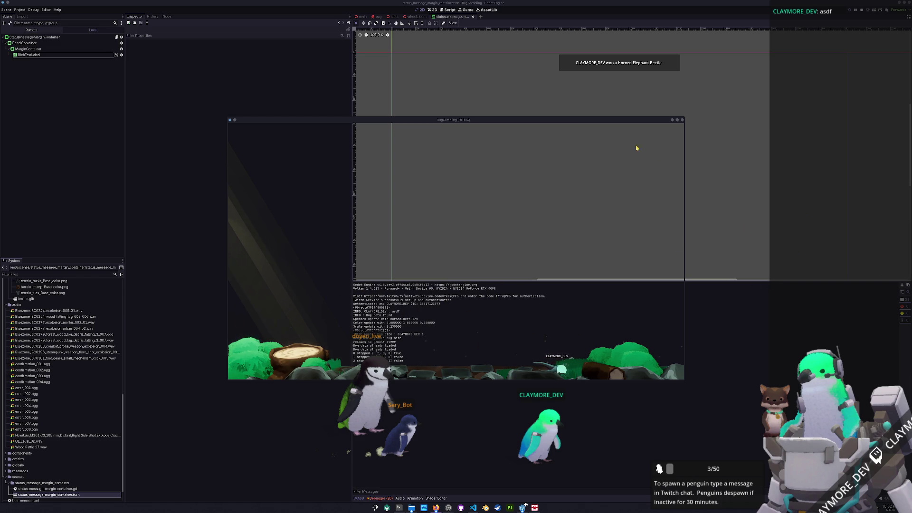
left_click(34, 36)
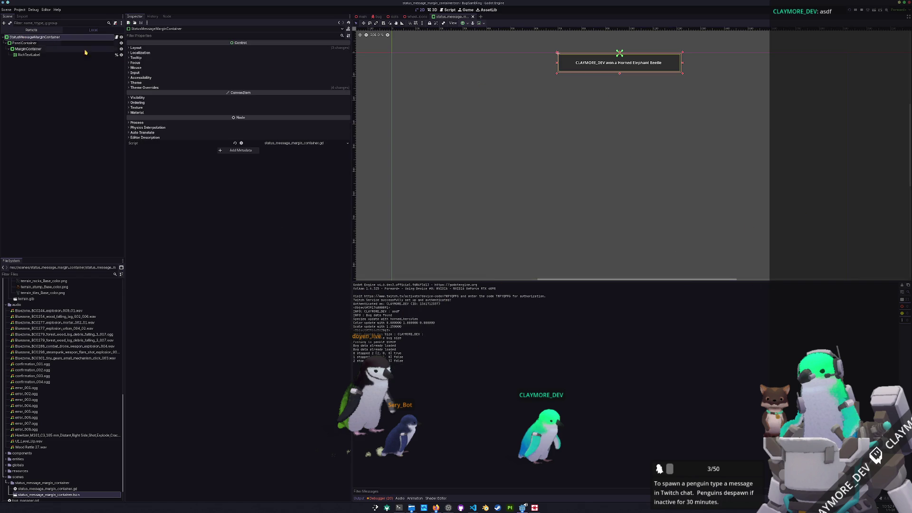
Step: Try the container's anchor and sizing menus, then move the running game window lower right
left_click(465, 25)
left_click(474, 40)
left_click(481, 22)
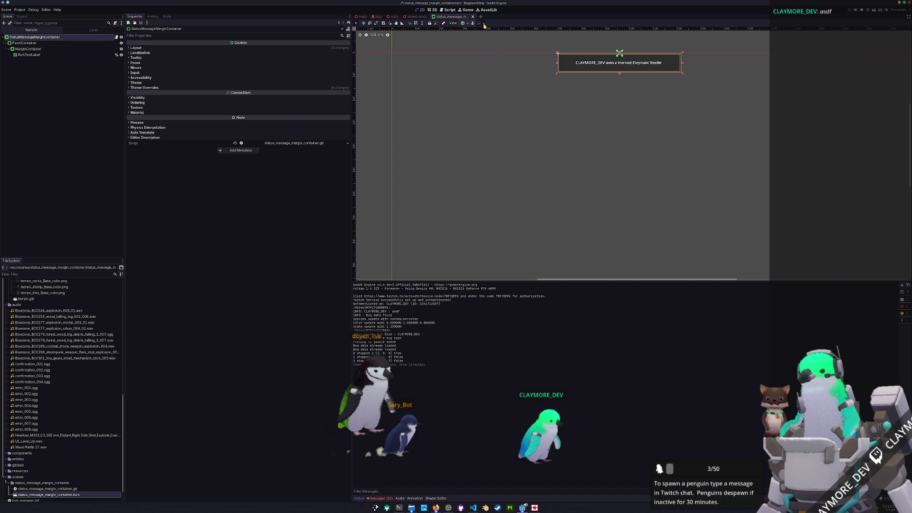
left_click(480, 23)
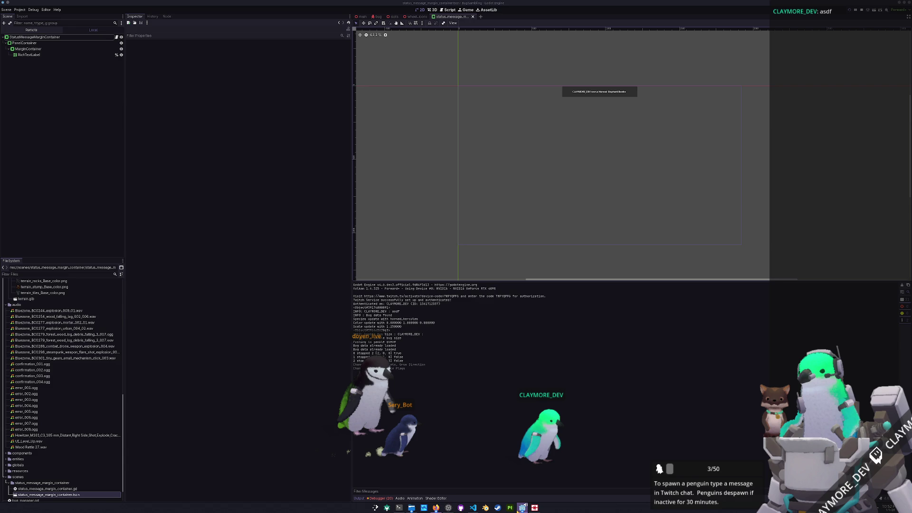
mouse_move(523, 507)
left_click(506, 472)
mouse_move(481, 120)
left_mouse_down()
mouse_move(565, 208)
mouse_move(608, 229)
left_mouse_up()
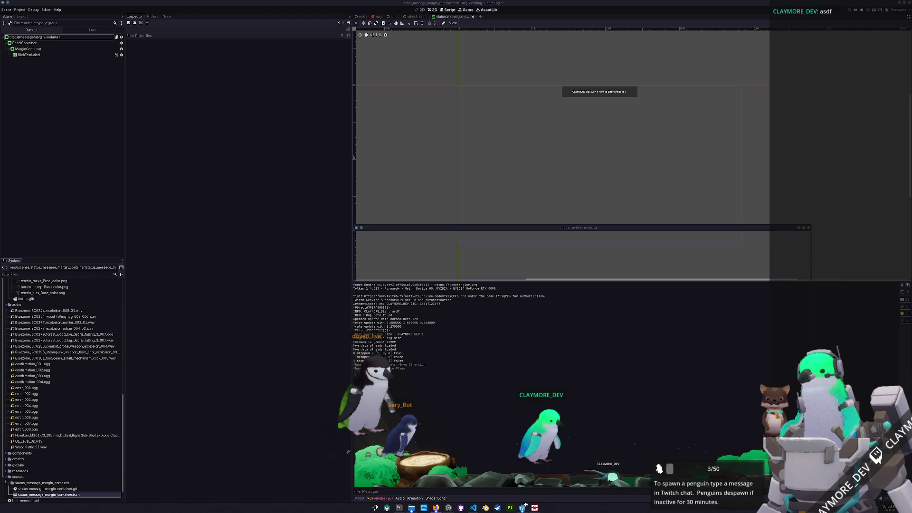
left_click(635, 144)
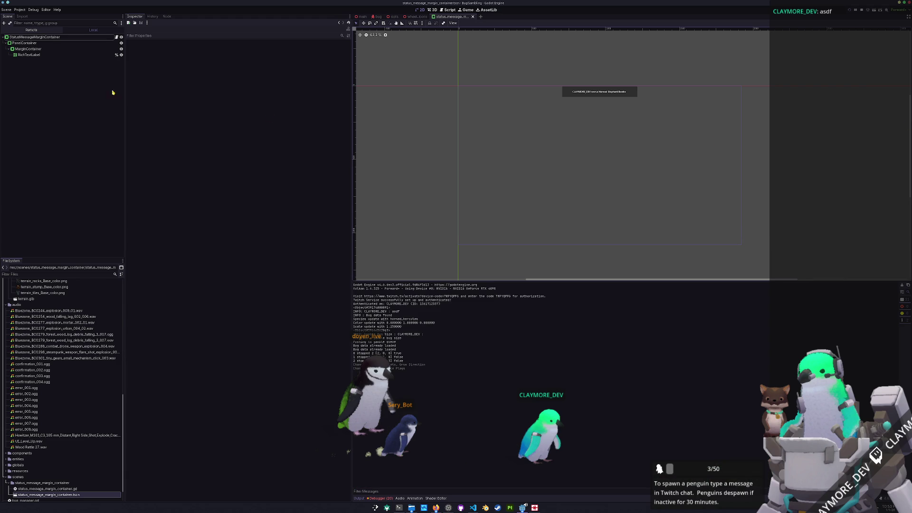
Step: Anchor StatusMessageMarginContainer with the Bottom Left preset
left_click(33, 37)
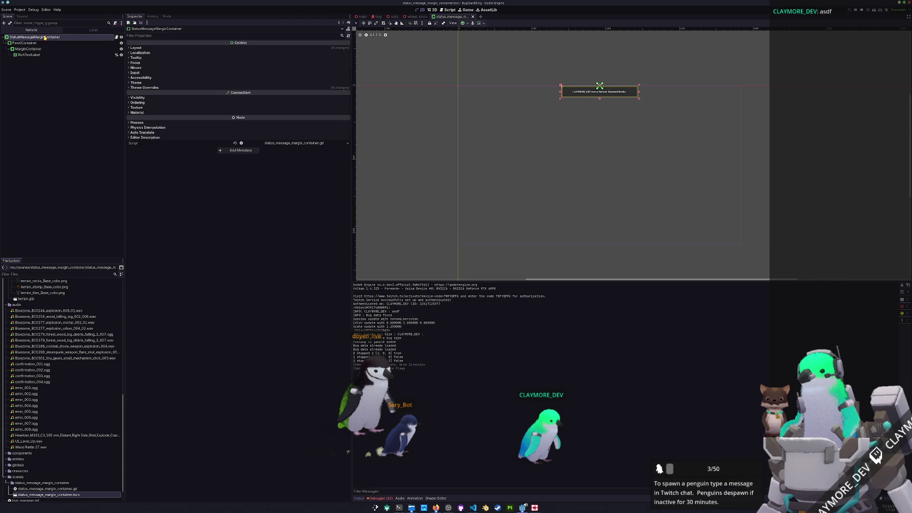
left_click(468, 23)
left_click(466, 56)
left_click(434, 177)
scroll(427, 200, "up", 2)
Step: In the main scene, anchor the Control node with the Bottom Left preset
scroll(460, 238, "down", 1)
scroll(430, 145, "up", 1)
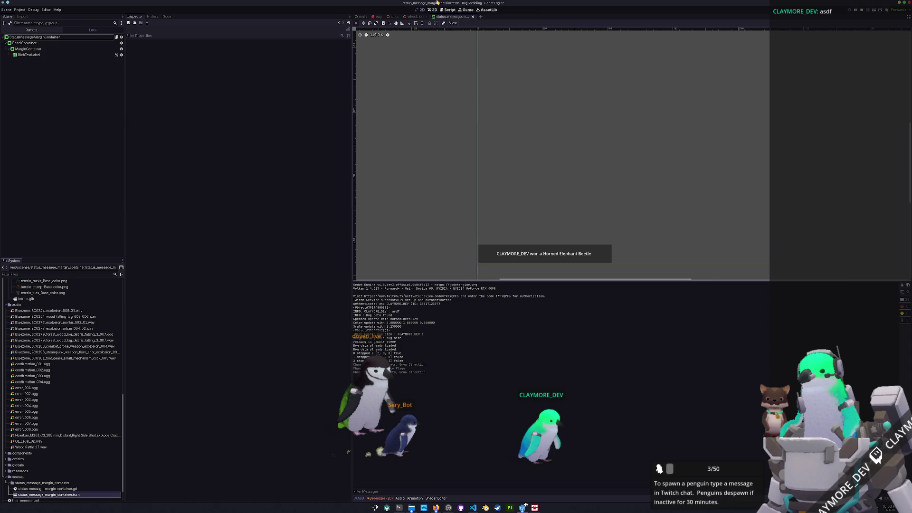
left_click(361, 16)
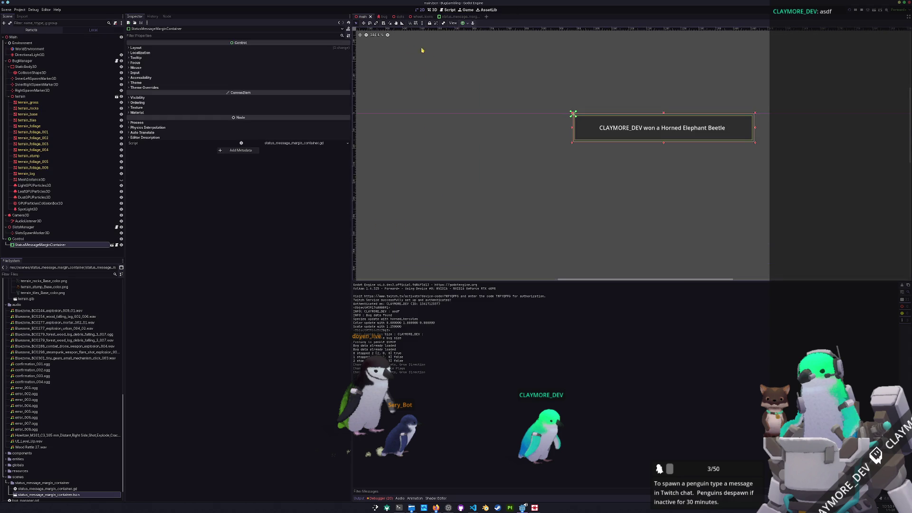
left_click(19, 238)
scroll(464, 198, "down", 5)
scroll(483, 86, "down", 3)
left_click(480, 24)
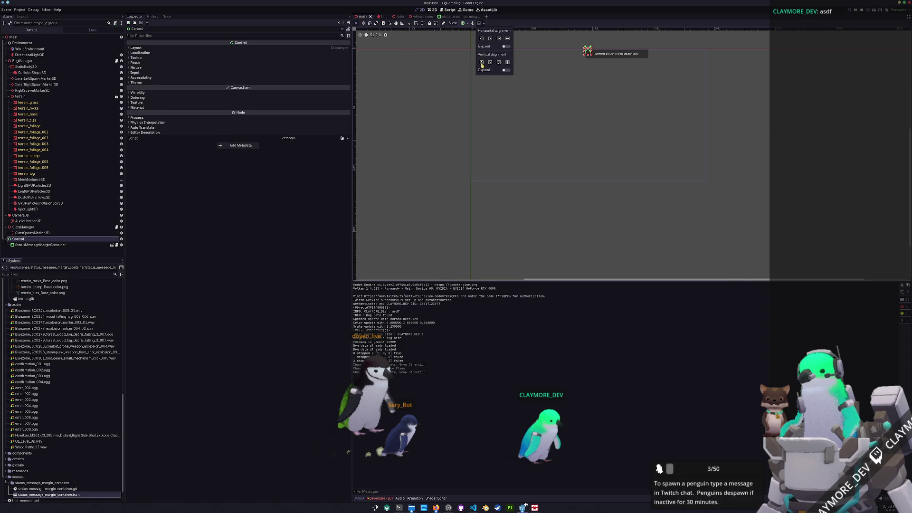
left_click(464, 23)
left_click(466, 63)
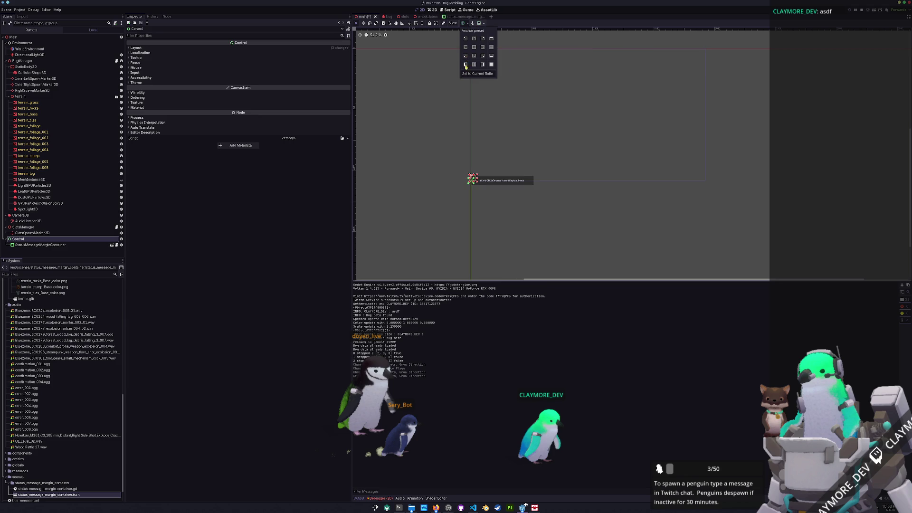
left_click(442, 121)
scroll(442, 120, "up", 3)
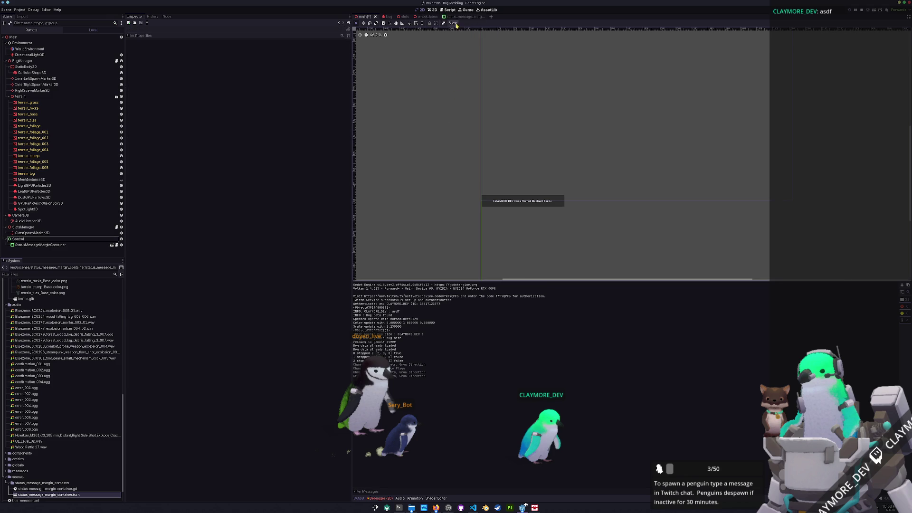
Step: Change the Control node's anchor preset once more and save the main scene
left_click(29, 244)
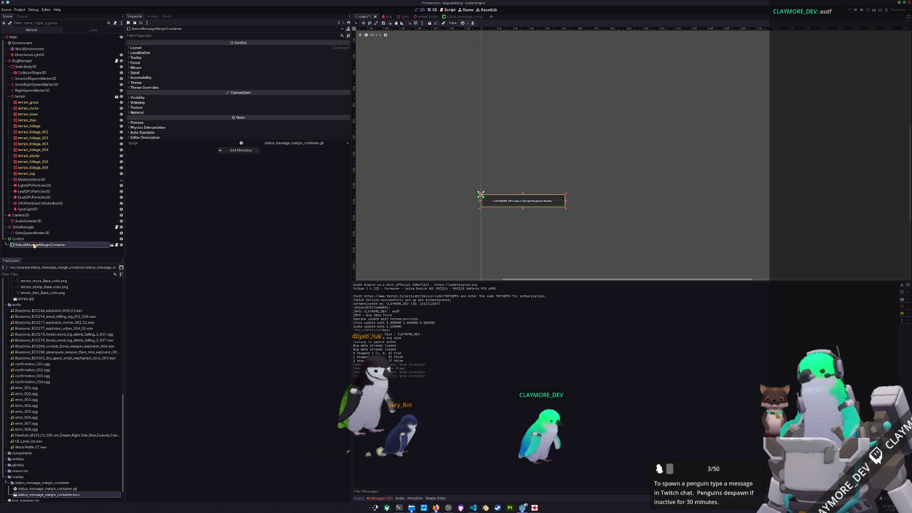
left_click(21, 239)
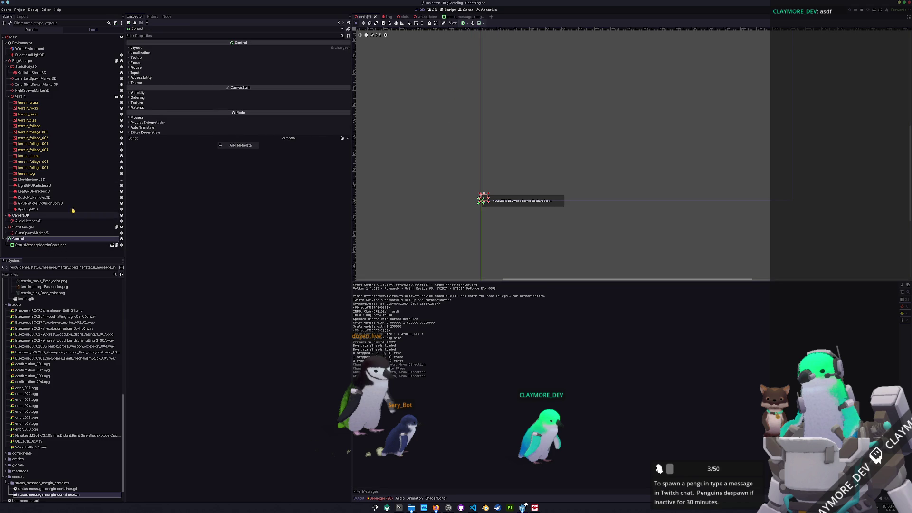
left_click(481, 23)
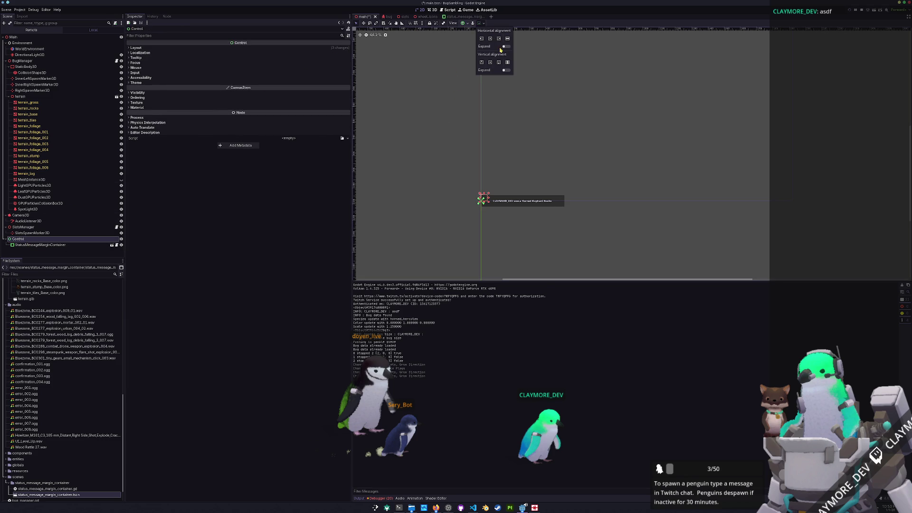
left_click(463, 23)
left_click(491, 65)
left_click(444, 138)
key("ctrl+s")
Step: Anchor StatusMessageMarginContainer to Bottom Left and relaunch the game to test
left_click(47, 245)
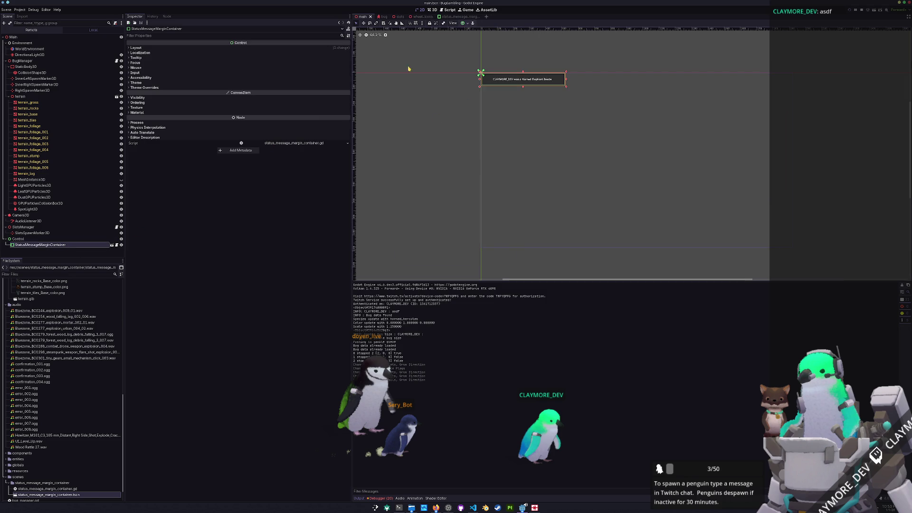
left_click(465, 24)
left_click(466, 56)
left_click(443, 163)
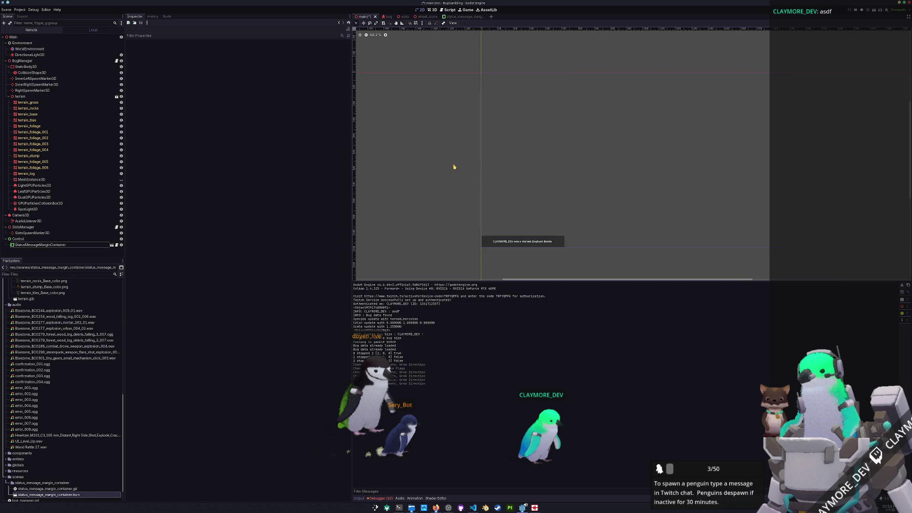
key("F5")
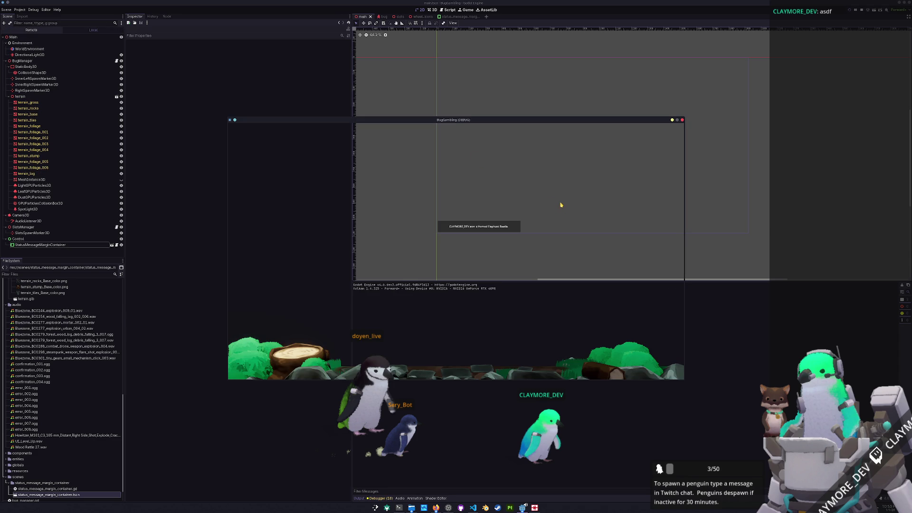
Step: Move the game window aside to watch the win message, then move it back
mouse_move(459, 127)
left_mouse_down()
mouse_move(543, 217)
mouse_move(672, 247)
left_mouse_up()
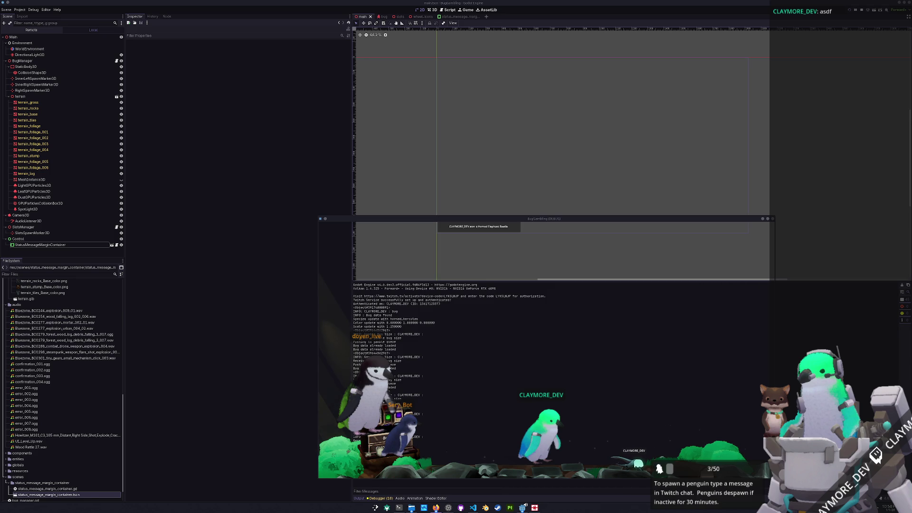
left_click_drag(651, 222, 562, 98)
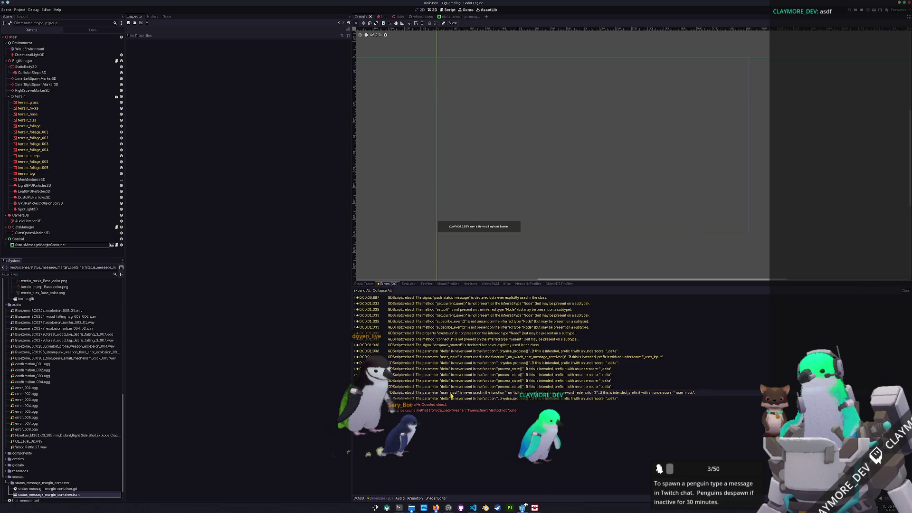
Step: Change the final callback to tween.tween_callback(self.set.bind("tween", null)) and return to Godot
mouse_move(447, 411)
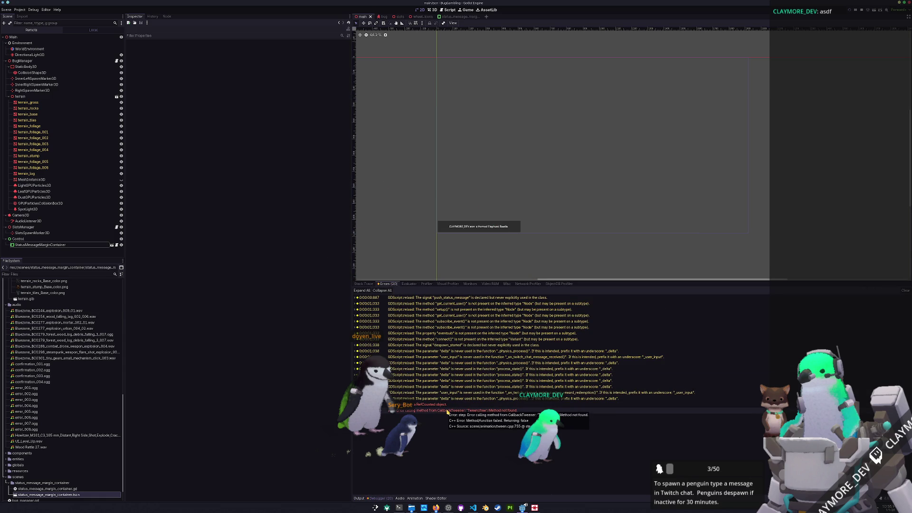
left_click(473, 508)
mouse_move(586, 300)
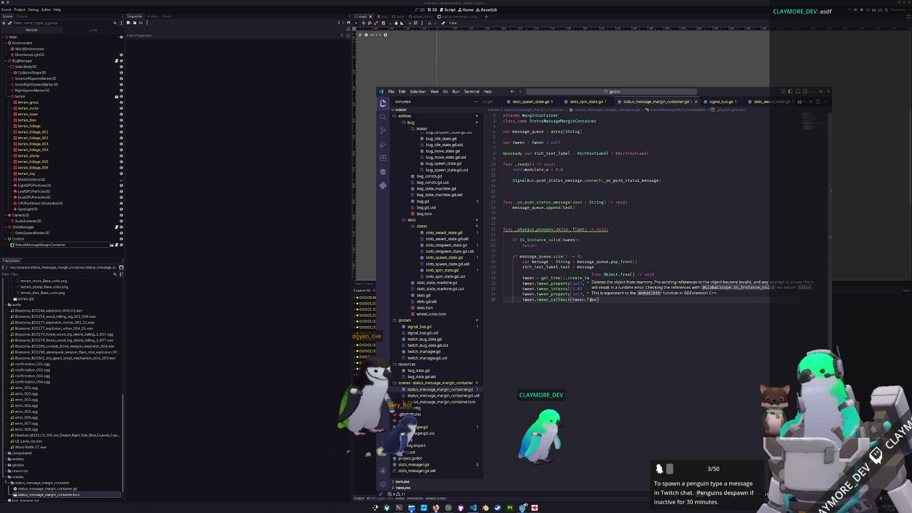
double_click(591, 300)
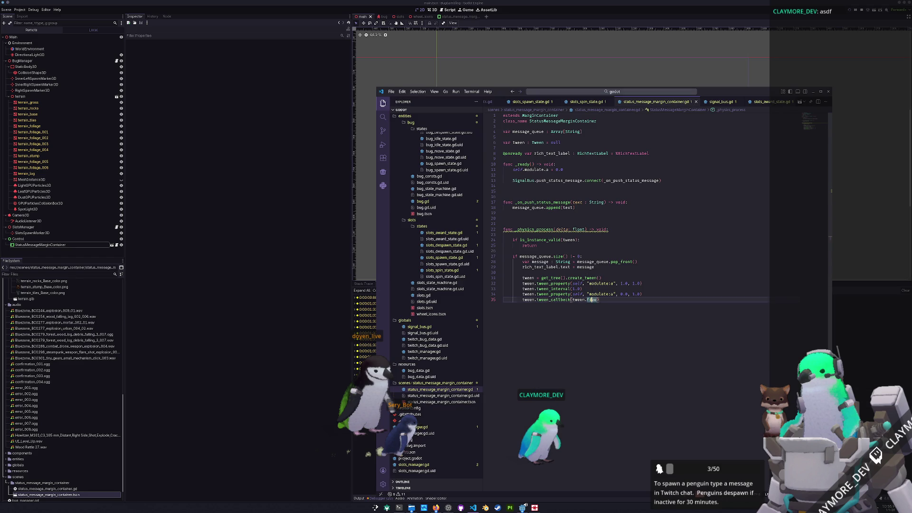
key("BackSpace")
key("BackSpace")
key("BackSpace")
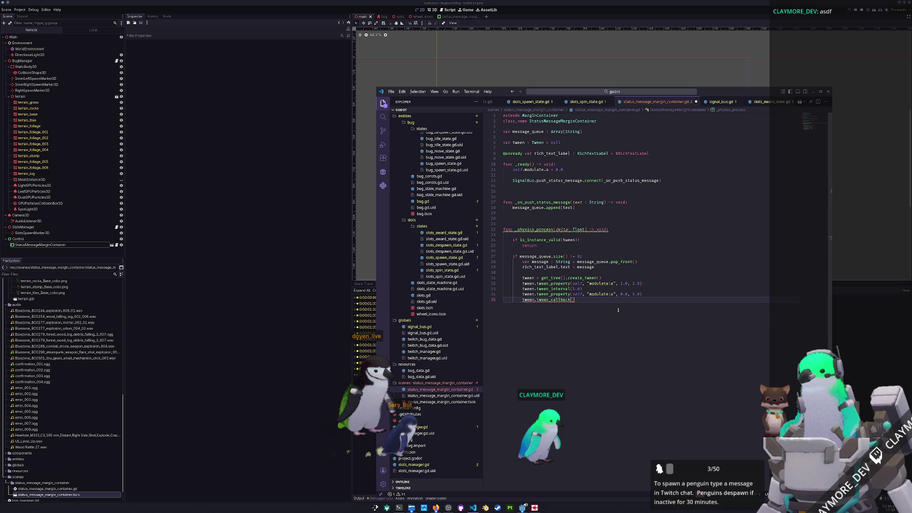
type("self.set")
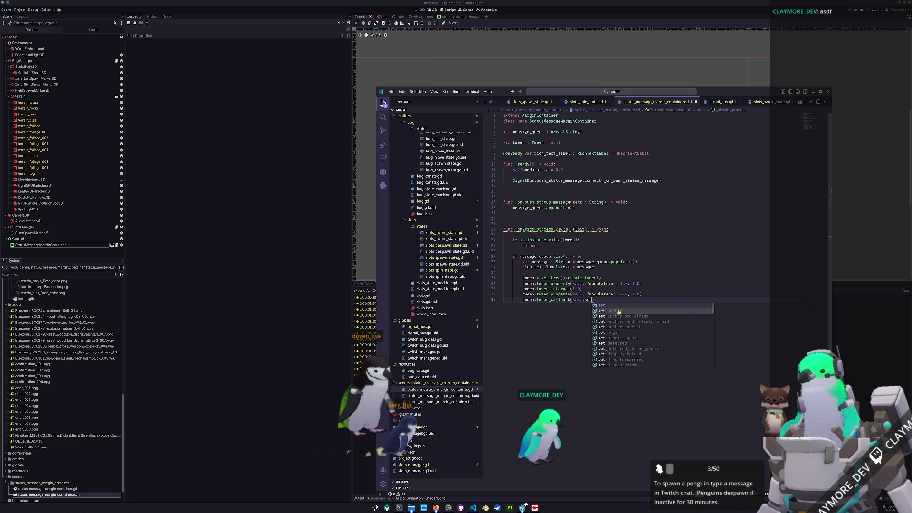
type(".bind(")
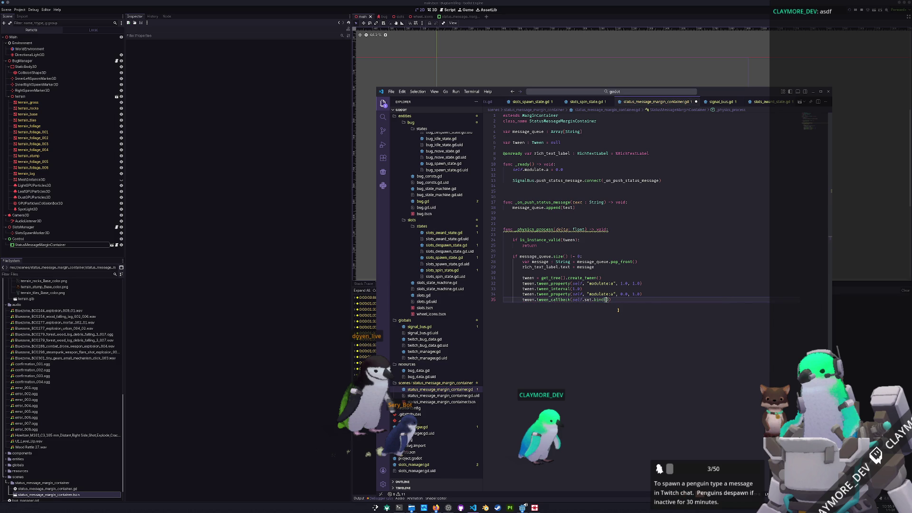
type("\"tween\"")
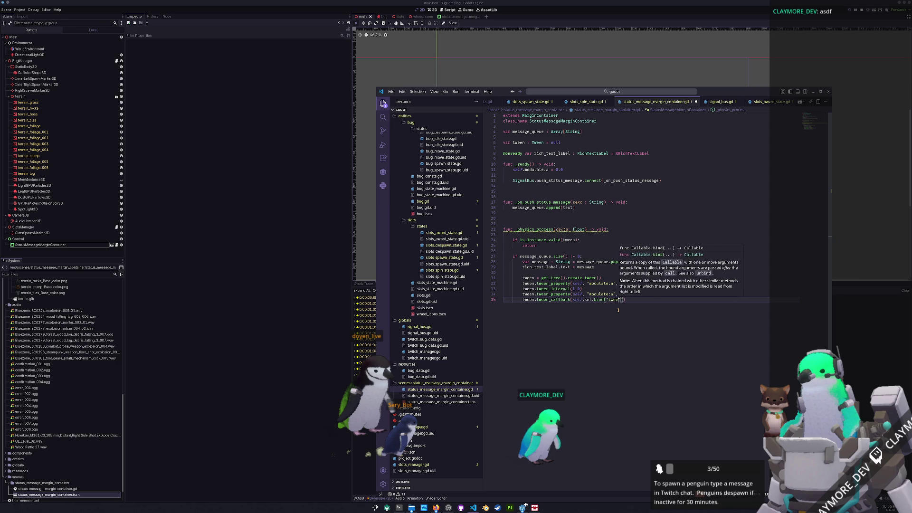
type(", null)")
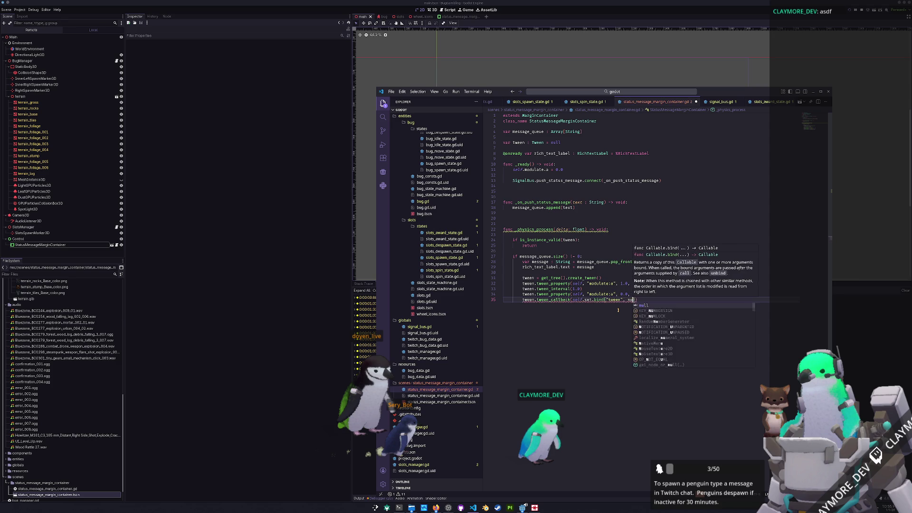
left_click(372, 462)
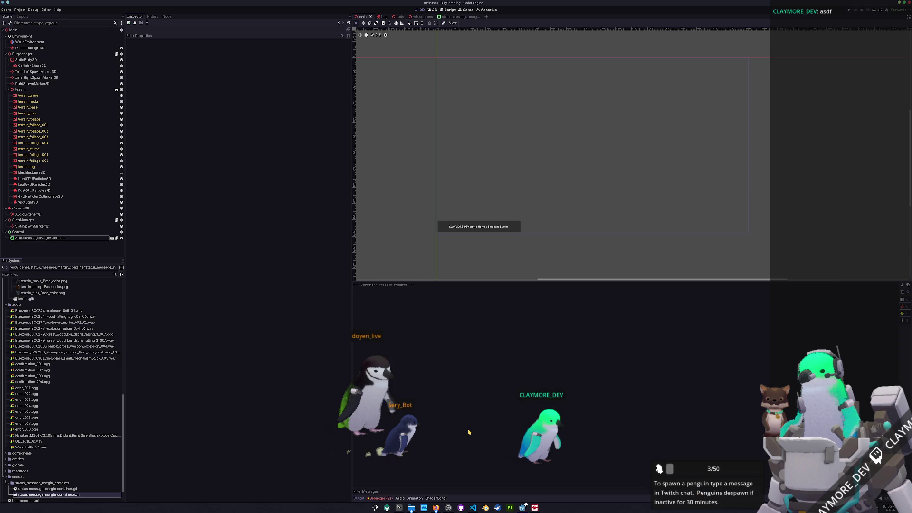
Step: Run the game again and keep the BugGambling window in front to watch the message fade out
key("F5")
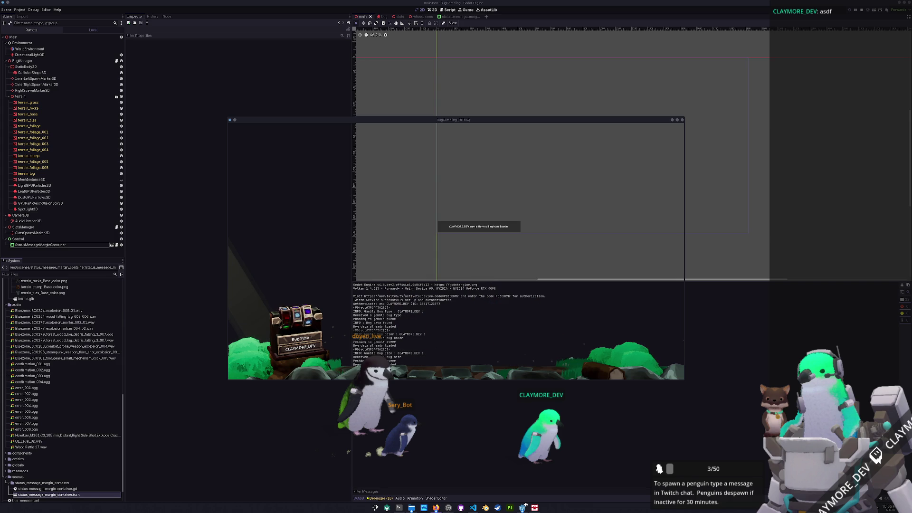
left_click(535, 383)
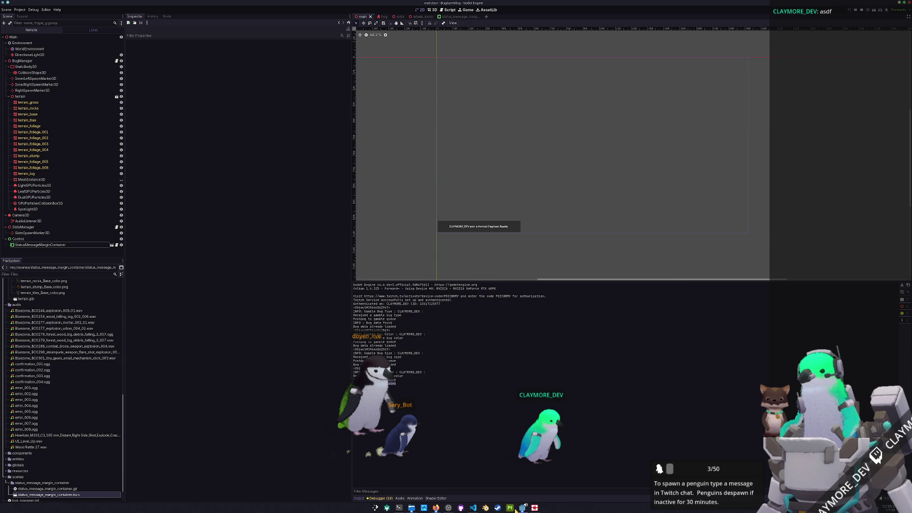
mouse_move(524, 506)
left_click(559, 475)
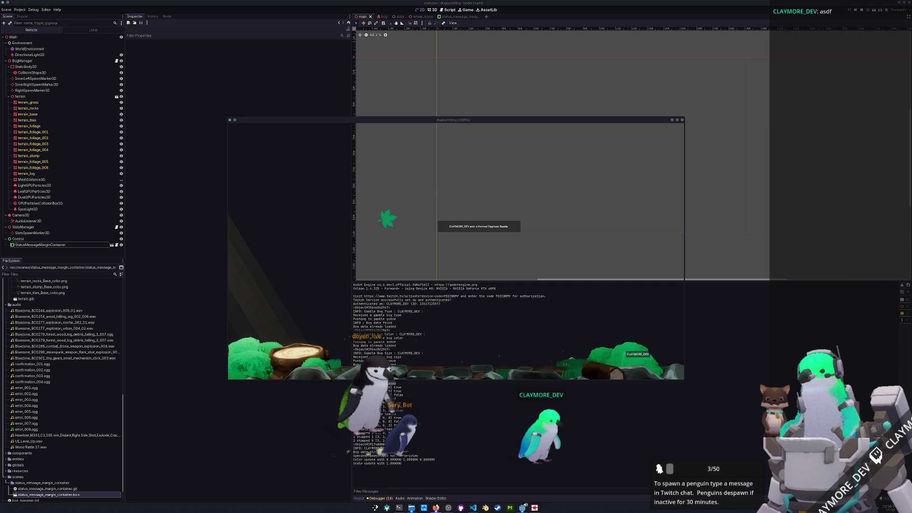
left_click(520, 359)
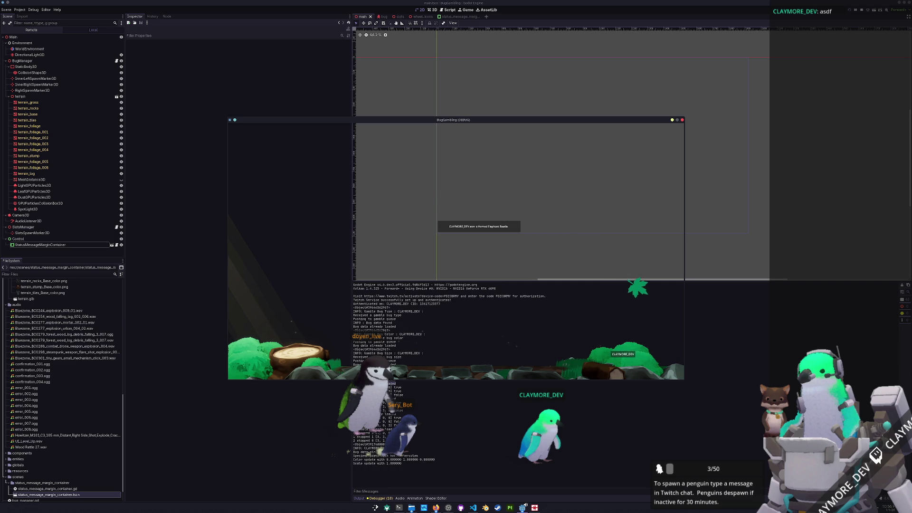
Step: Browse bug.gd and bug_data.gd, finishing with bug_manager.gd open
left_click(473, 508)
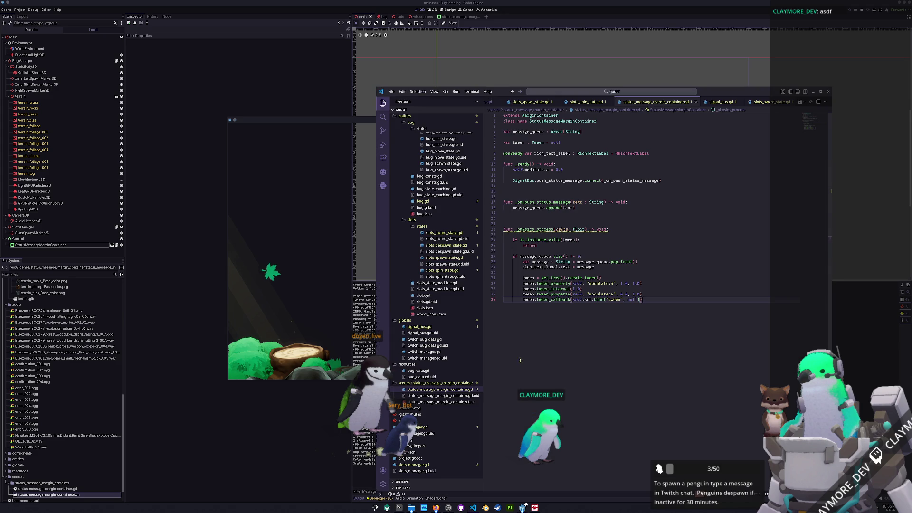
scroll(528, 101, "up", 3)
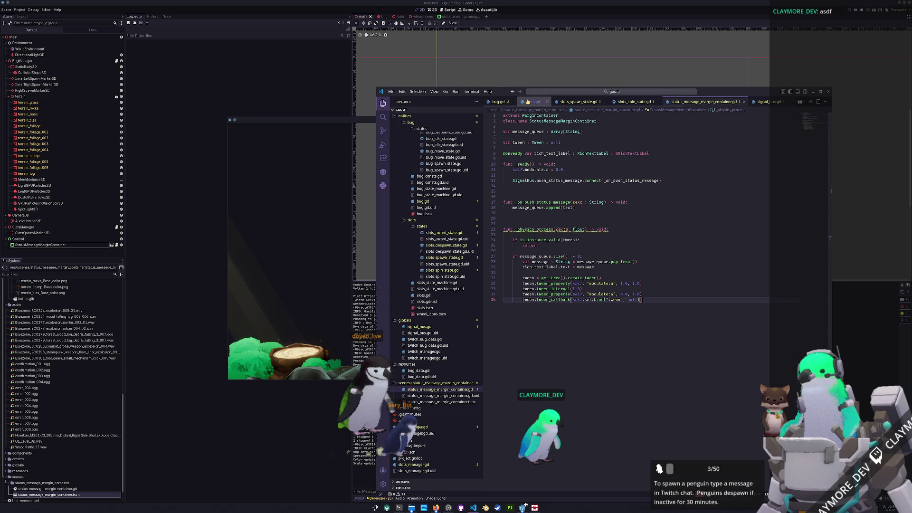
left_click(498, 102)
scroll(535, 300, "down", 3)
scroll(536, 300, "down", 5)
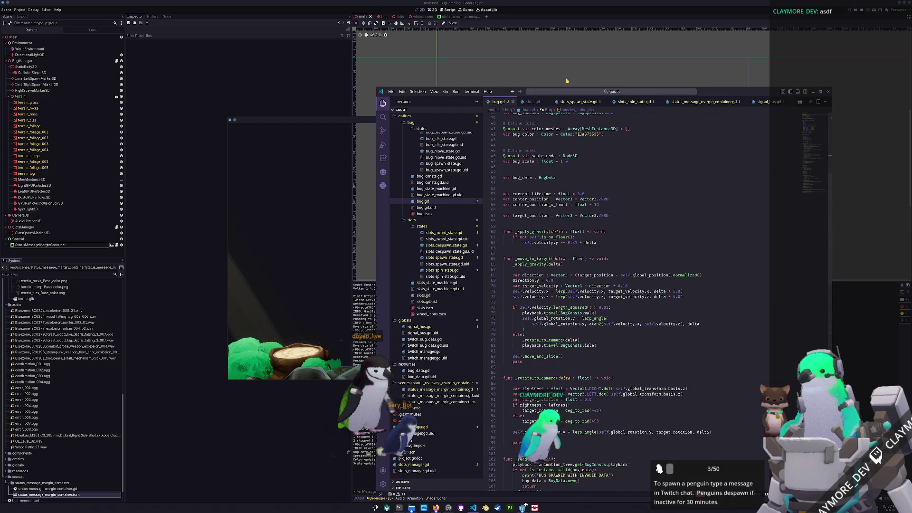
scroll(654, 102, "down", 5)
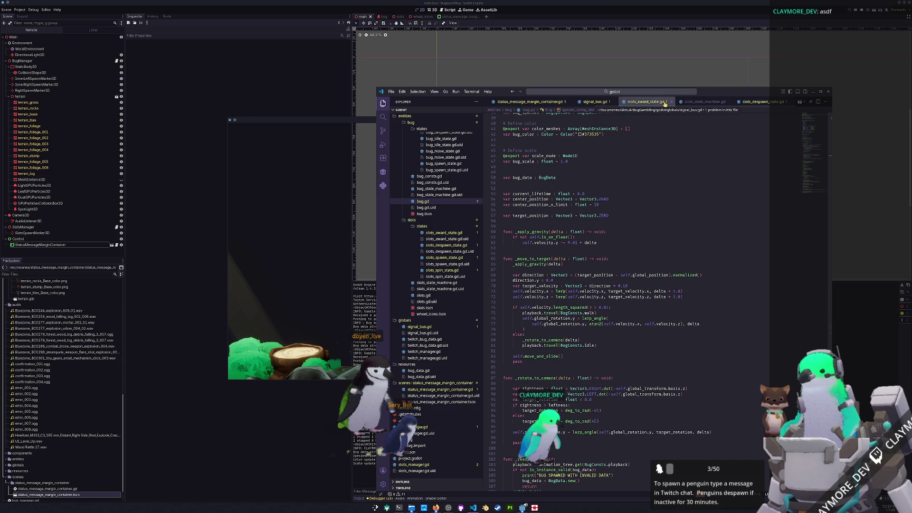
left_click(441, 374)
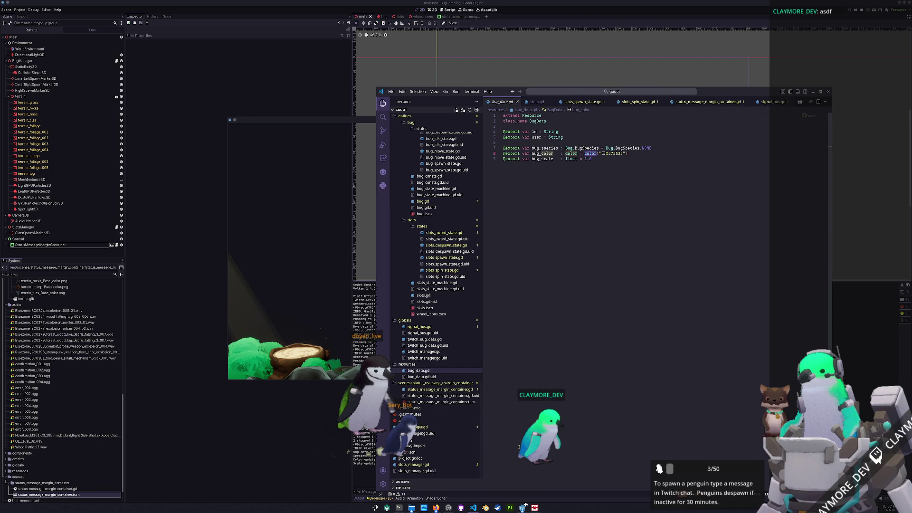
scroll(441, 372, "up", 3)
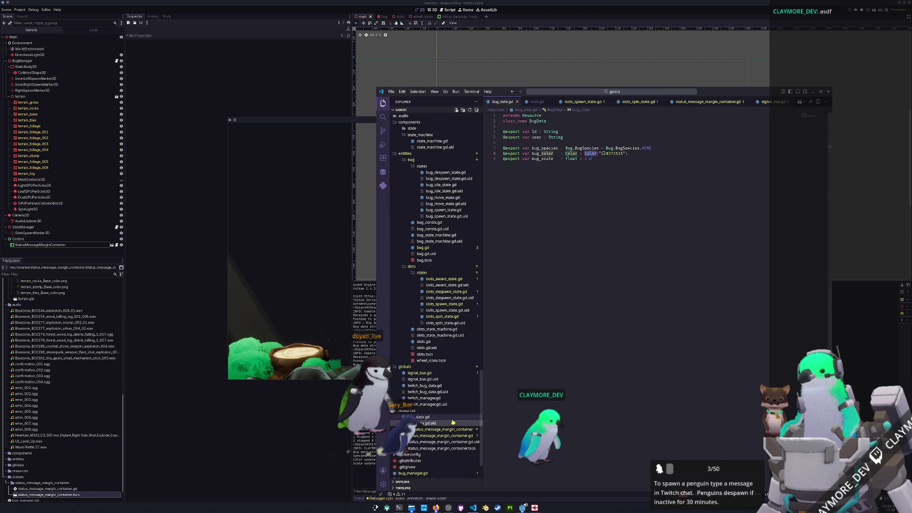
scroll(438, 293, "up", 3)
scroll(437, 356, "down", 5)
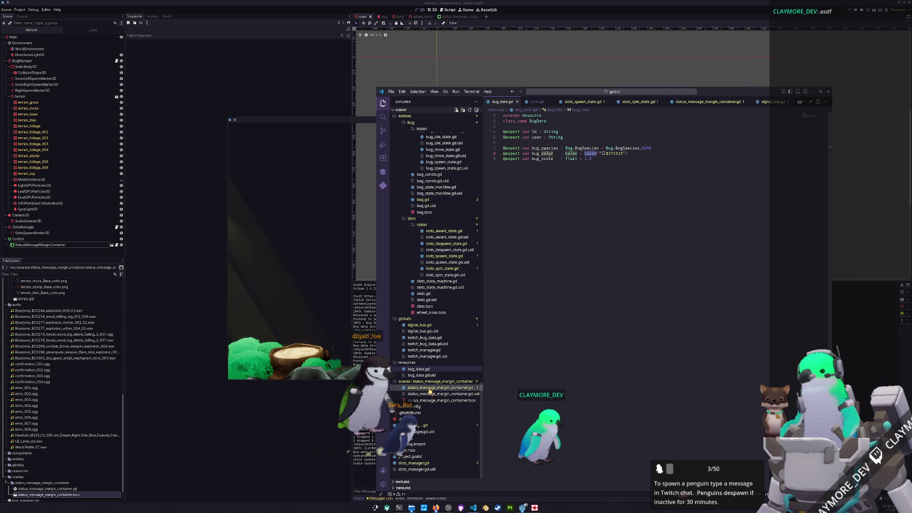
left_click(427, 426)
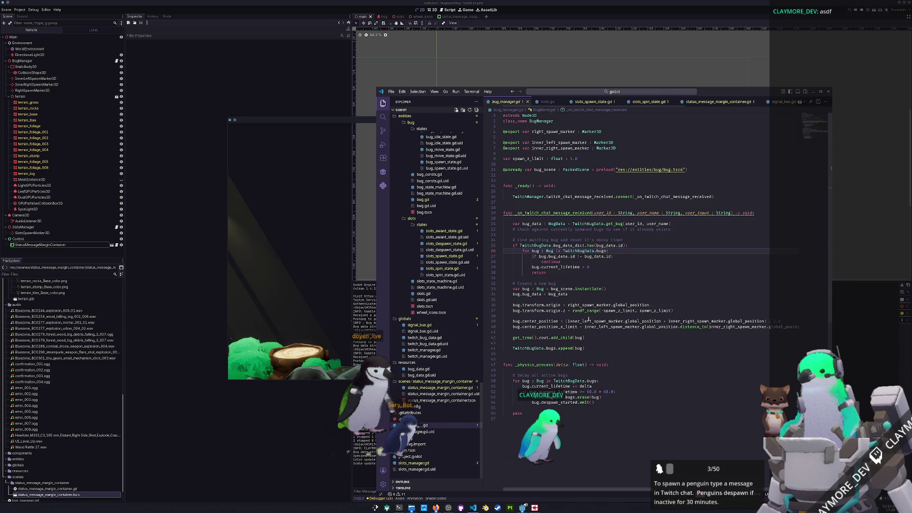
Step: Comment out the reset-existing-bug loop on lines 25–30 of bug_manager.gd and run the game
left_click(565, 280)
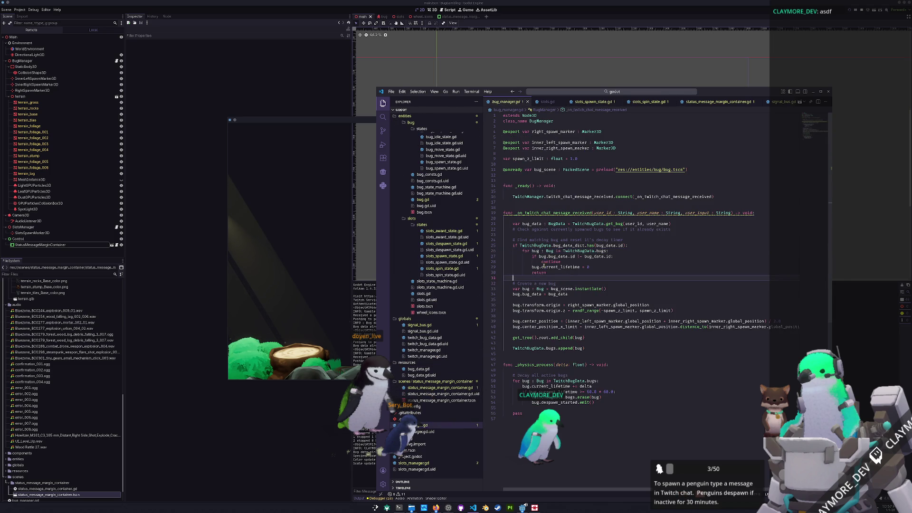
key("shift+Up")
key("shift+Up")
key("shift+Up")
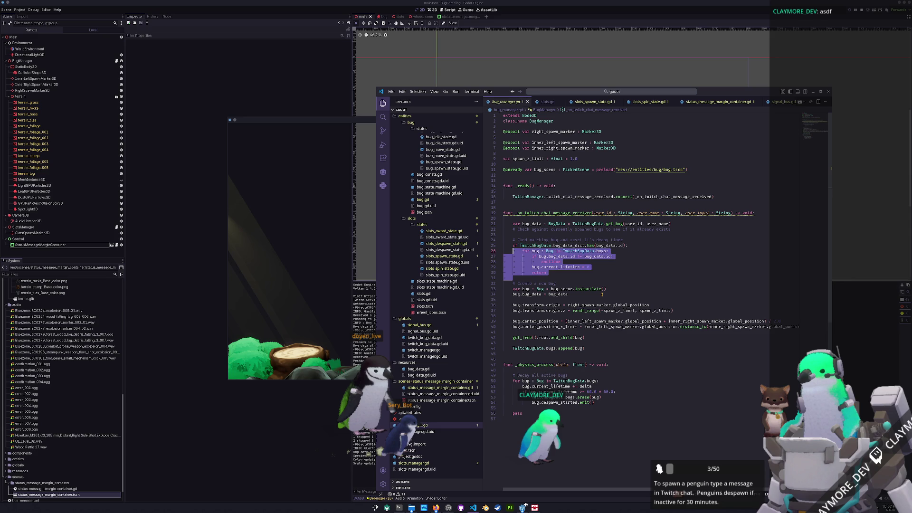
key("ctrl+slash")
key("F5")
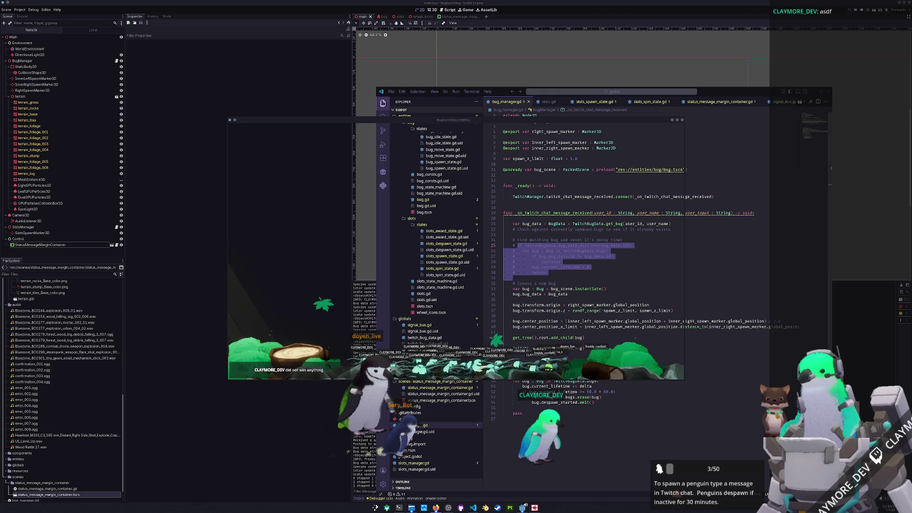
Step: Bring the BugGambling (DEBUG) window forward to watch the bugs spawn, then switch away
left_click(368, 486)
mouse_move(523, 508)
left_click(559, 473)
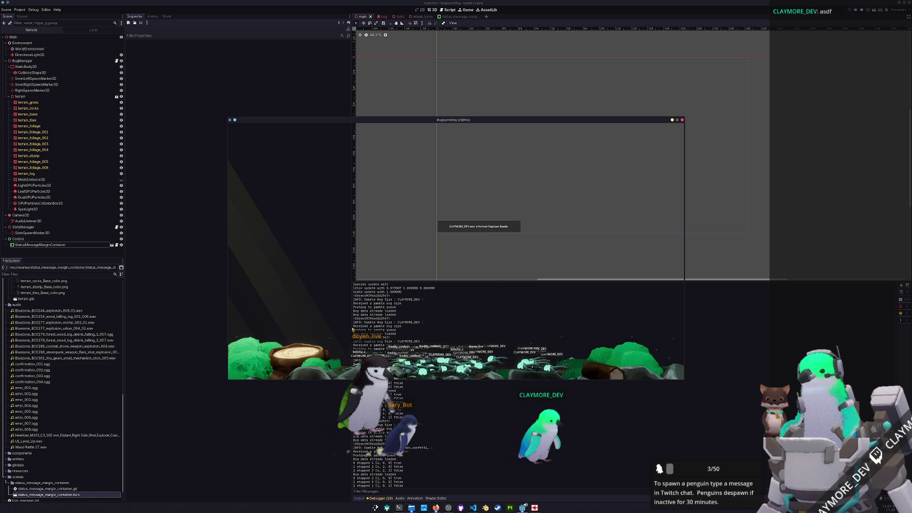
left_click(505, 422)
Step: Uncomment the reset-existing-bug loop on lines 25–30 of bug_manager.gd
left_click(473, 507)
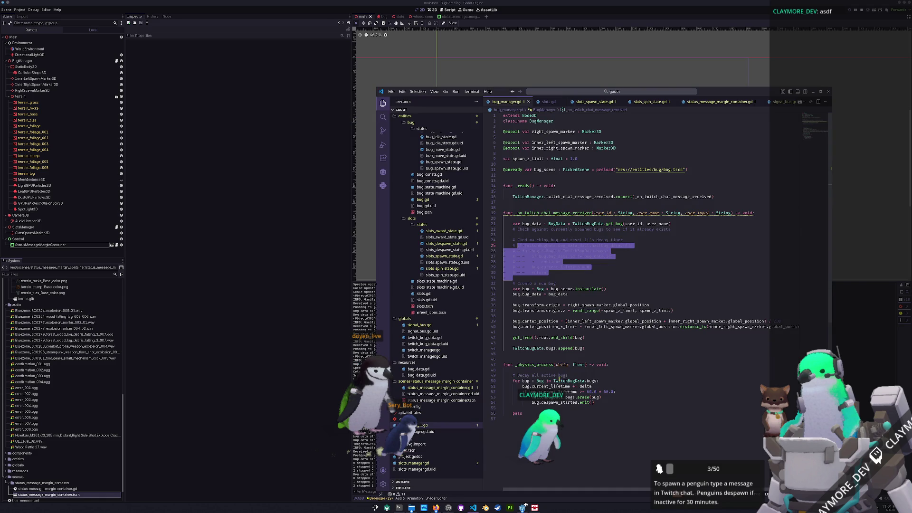
left_click(551, 273)
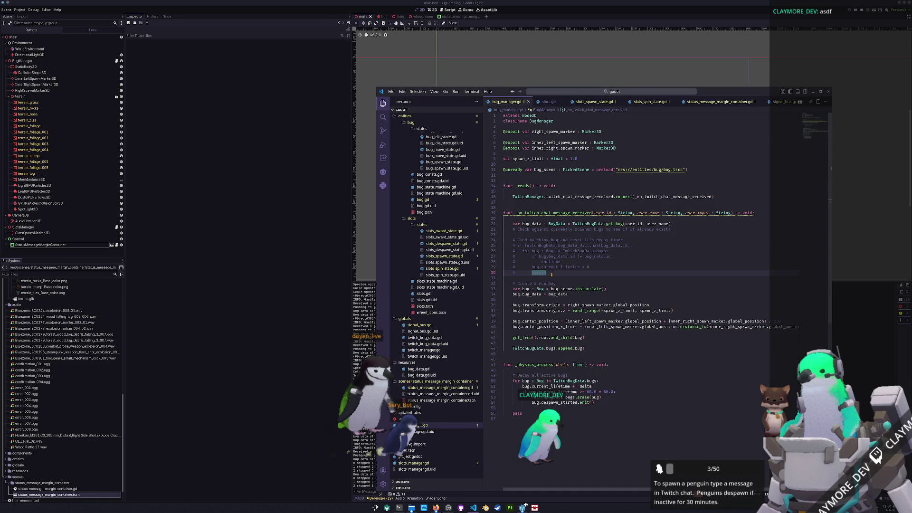
key("shift+Up")
key("shift+Up")
key("shift+Up")
key("ctrl+slash")
Step: Add a blank line after the loop, run the game, and place its window over the code
left_click(552, 274)
key("Return")
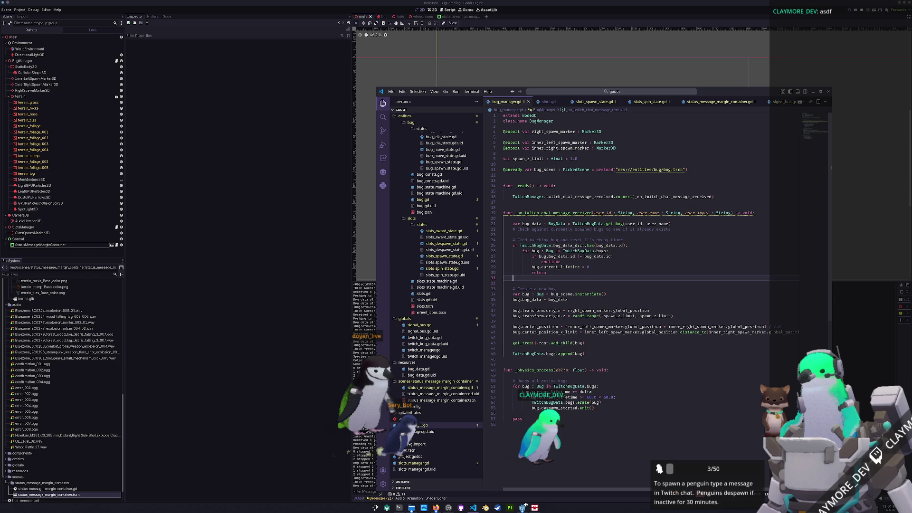
key("F5")
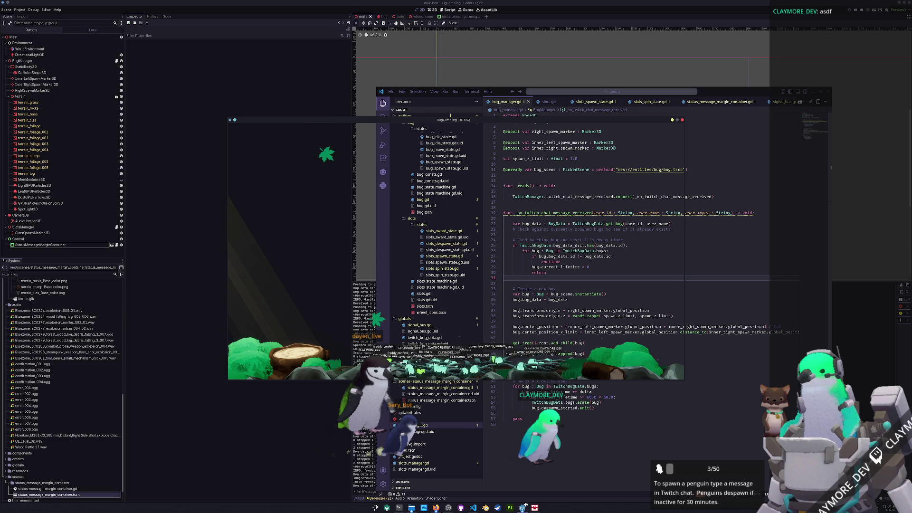
mouse_move(473, 119)
left_mouse_down()
mouse_move(632, 93)
mouse_move(552, 110)
left_mouse_up()
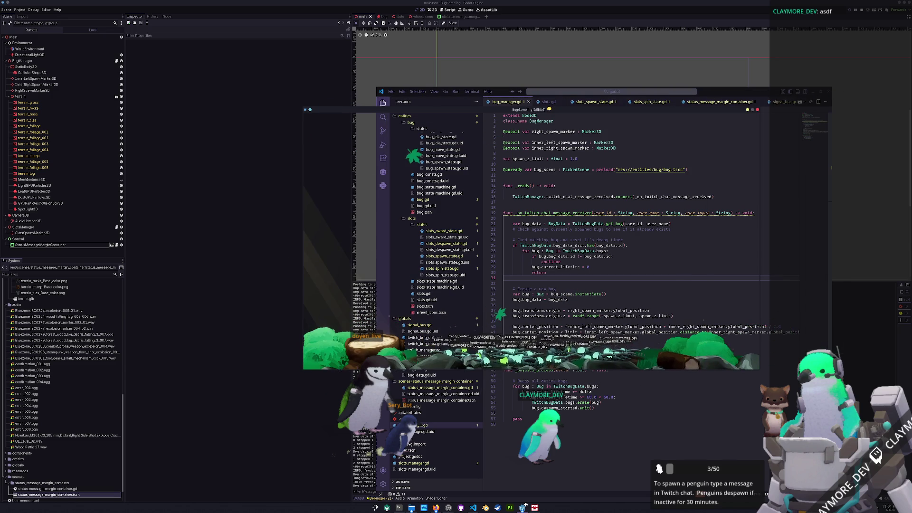
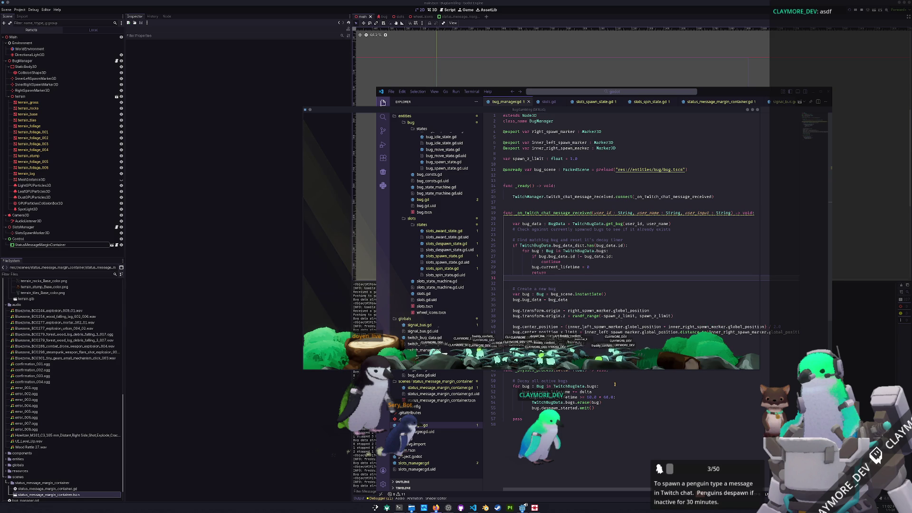
Step: Bring VS Code forward and show slots_award_state.gd from its first line
left_click(615, 385)
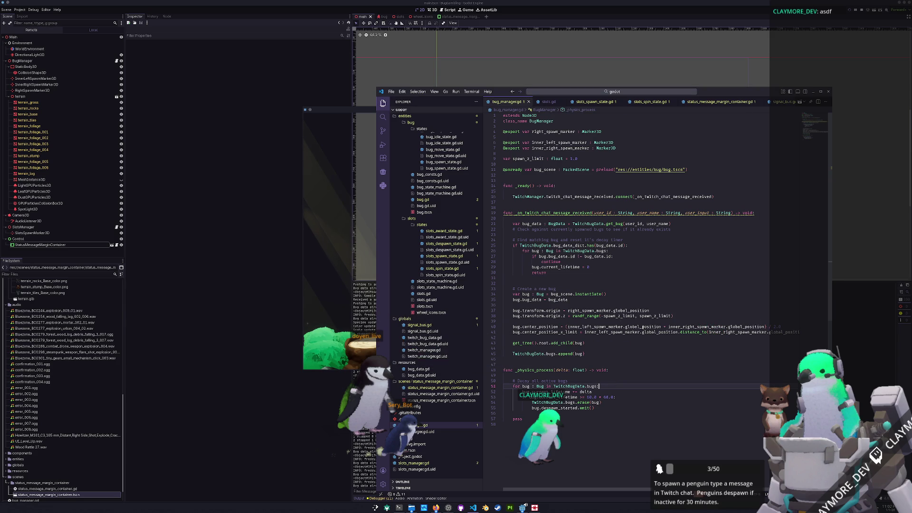
scroll(704, 104, "down", 5)
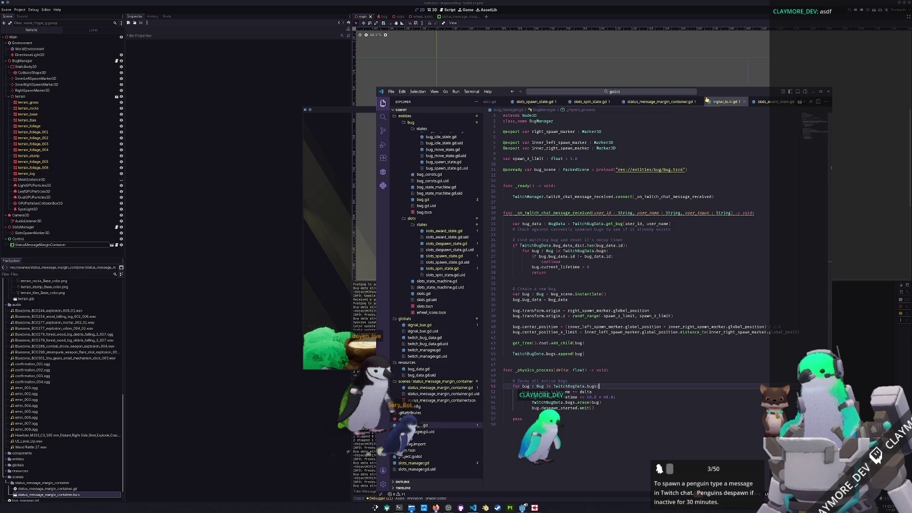
scroll(704, 104, "up", 3)
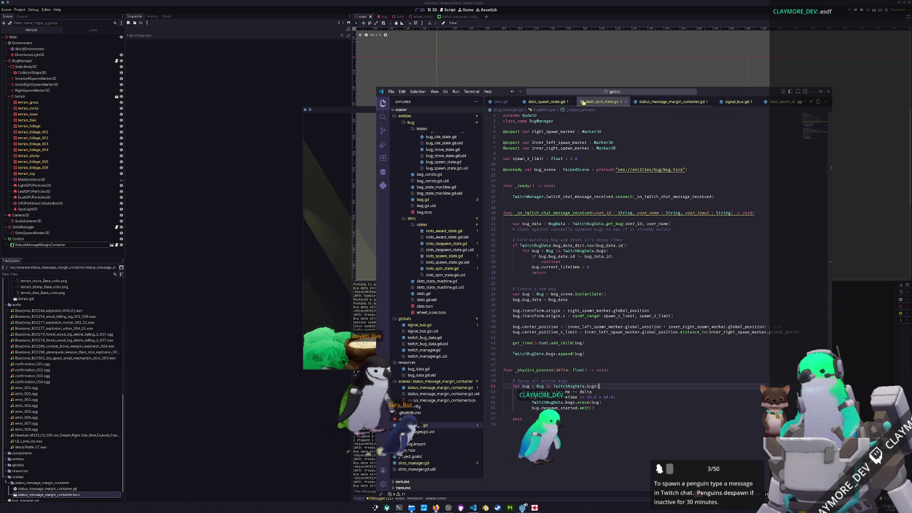
scroll(600, 101, "up", 2)
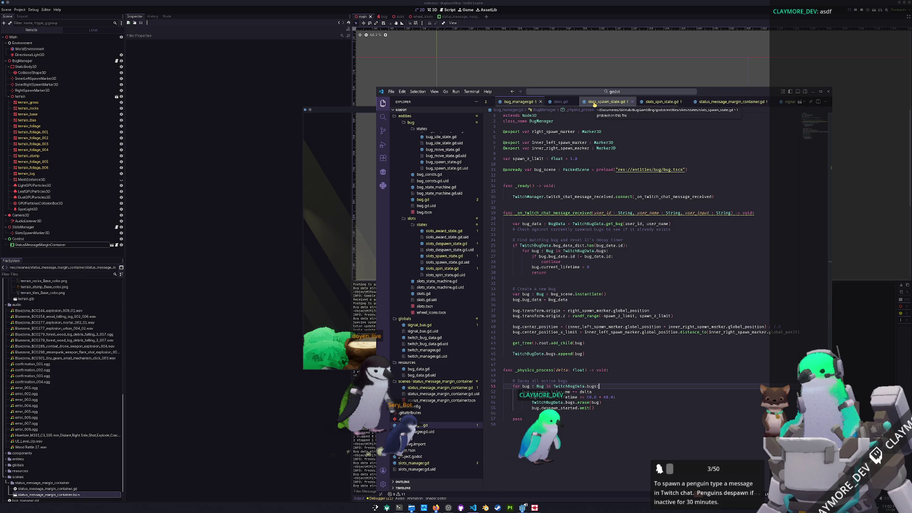
scroll(628, 103, "down", 1)
scroll(628, 103, "down", 5)
left_click(739, 102)
scroll(629, 209, "up", 10)
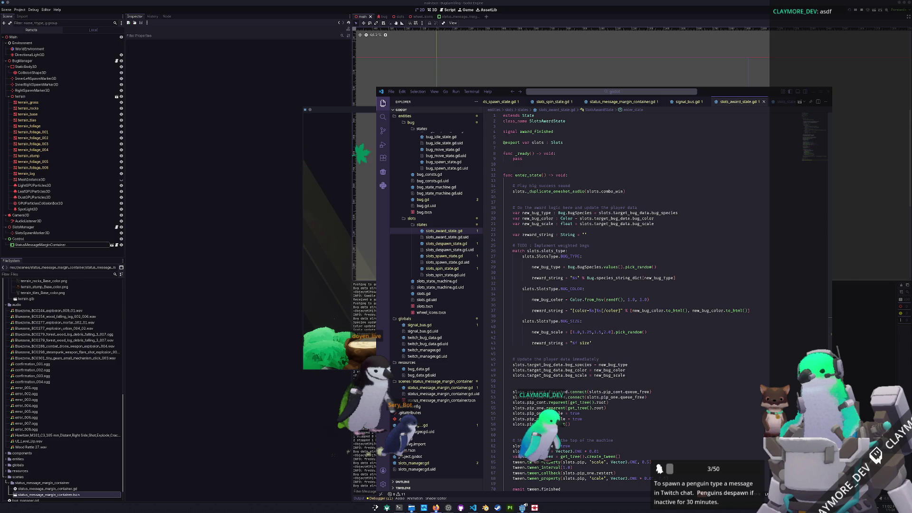
left_click_drag(557, 212, 483, 180)
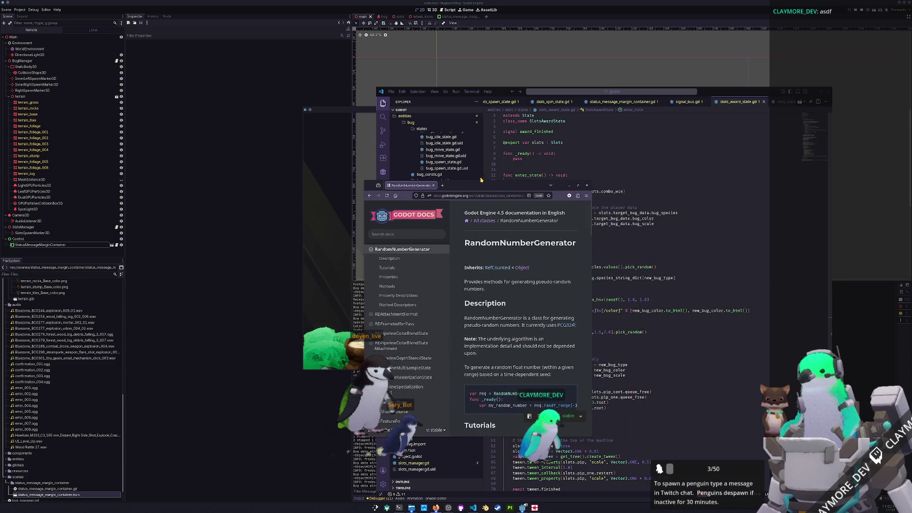
scroll(487, 284, "down", 2)
scroll(487, 284, "down", 2)
scroll(487, 283, "down", 3)
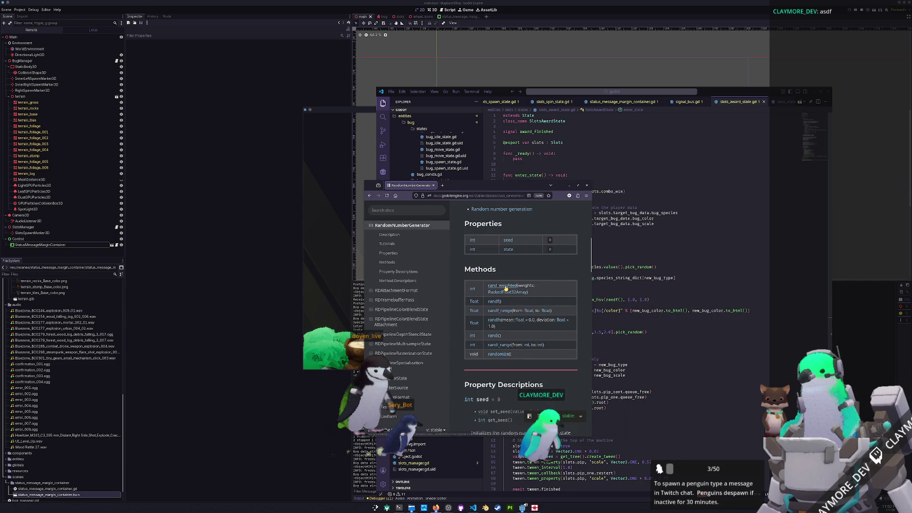
left_click(505, 286)
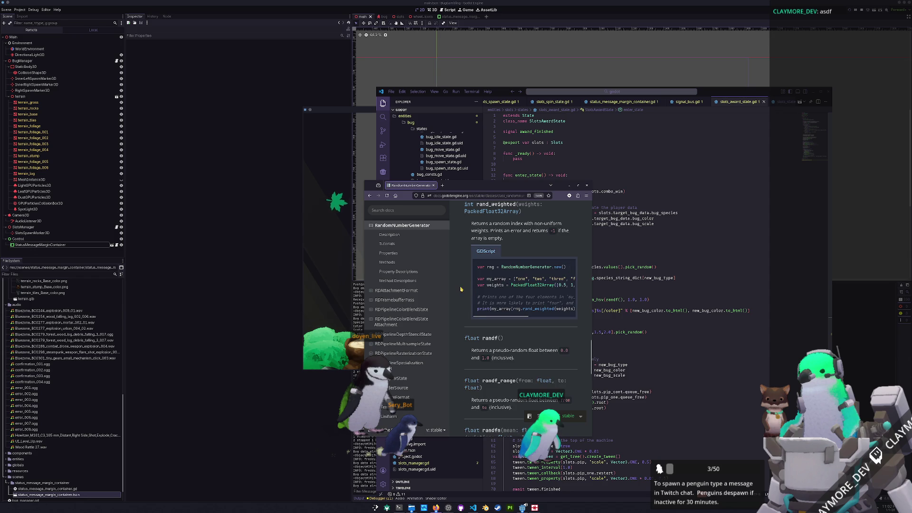
left_click(592, 208)
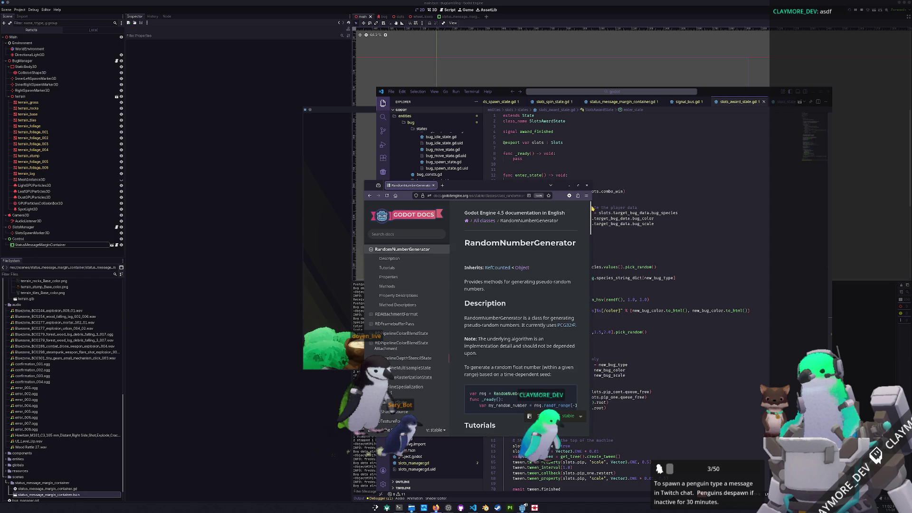
left_click_drag(592, 208, 588, 254)
scroll(523, 285, "down", 5)
scroll(507, 250, "up", 5)
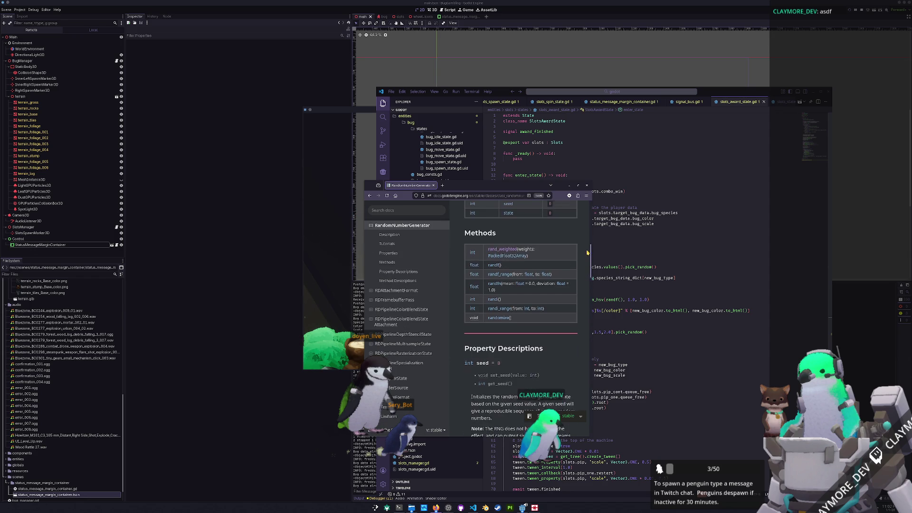
left_click(507, 250)
left_click_drag(592, 181, 810, 181)
scroll(705, 325, "up", 1)
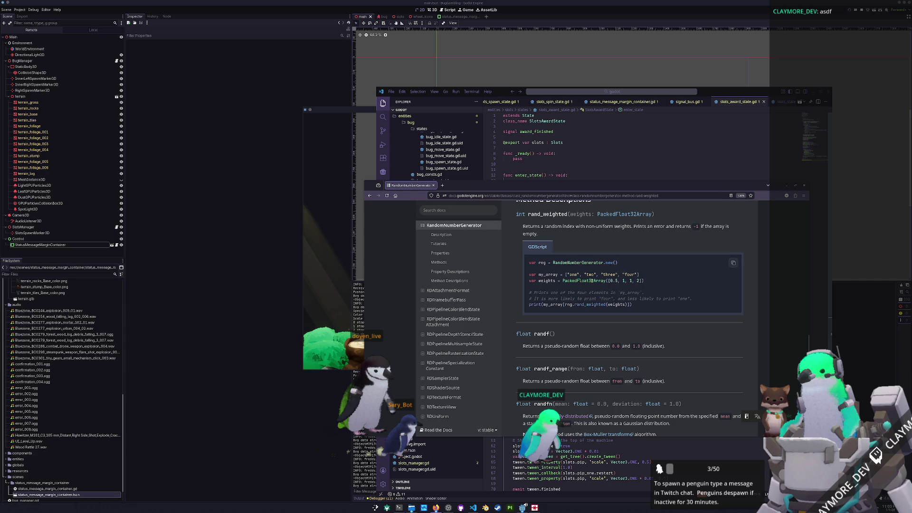
left_click_drag(645, 281, 562, 281)
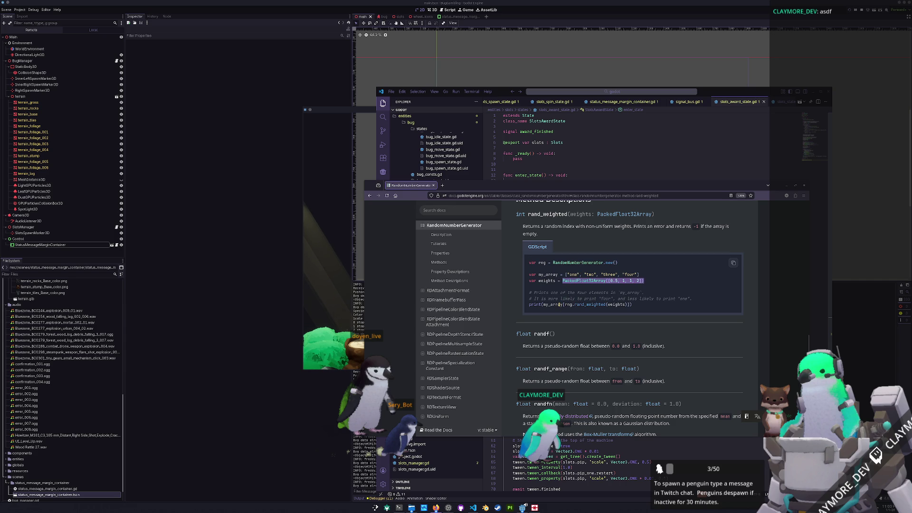
left_click_drag(565, 304, 624, 304)
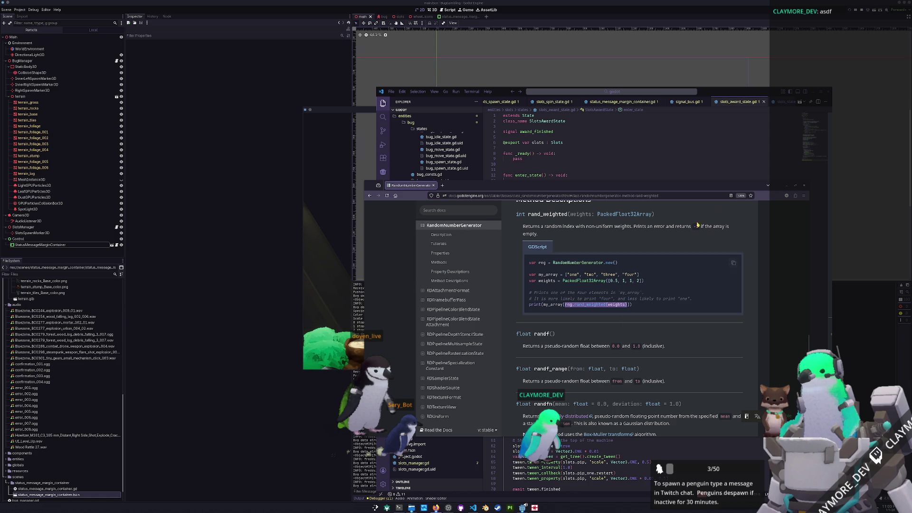
left_click(786, 185)
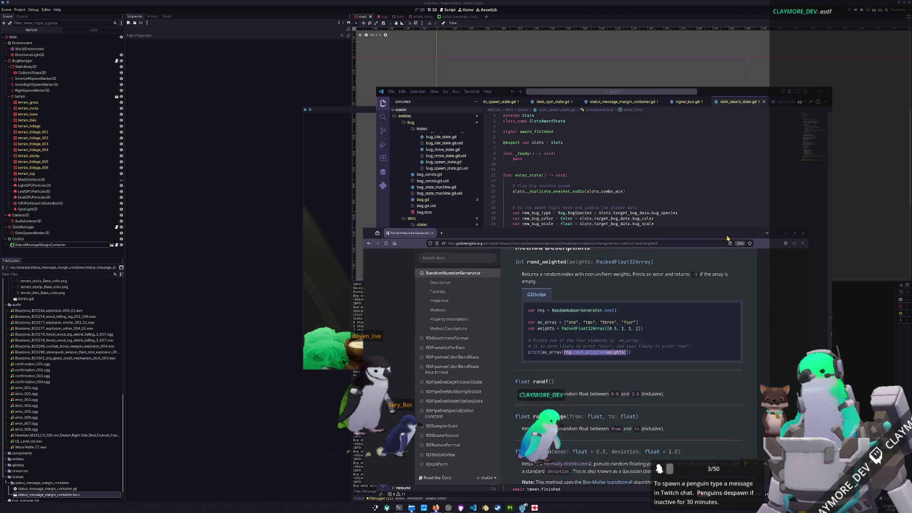
left_click(678, 224)
left_click(657, 232)
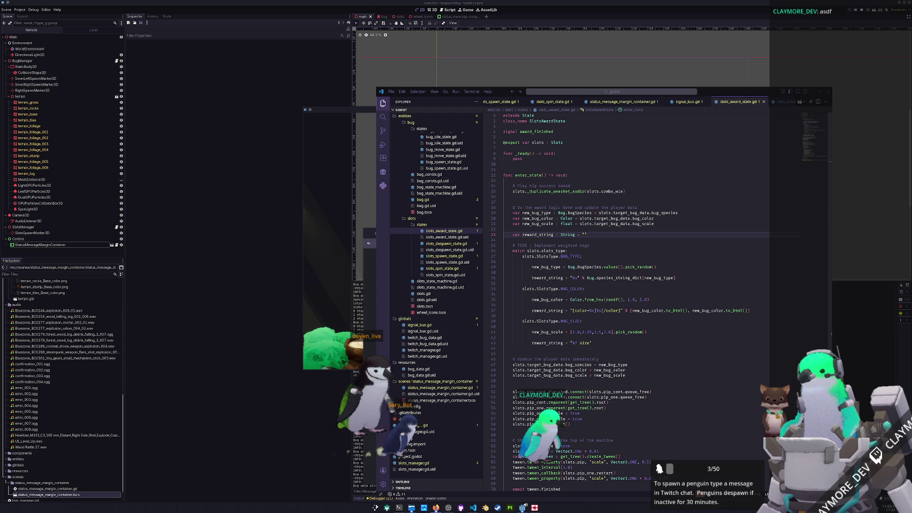
Step: Screenshot the beetle species weight list and place it beside the code, enlarged for reading
key("super+shift+s")
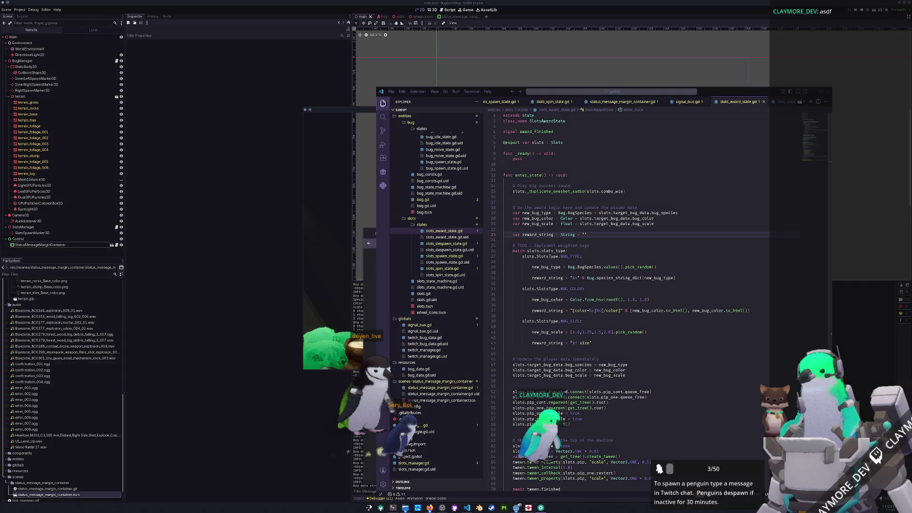
mouse_move(794, 251)
left_mouse_down()
mouse_move(525, 258)
mouse_move(292, 220)
left_mouse_up()
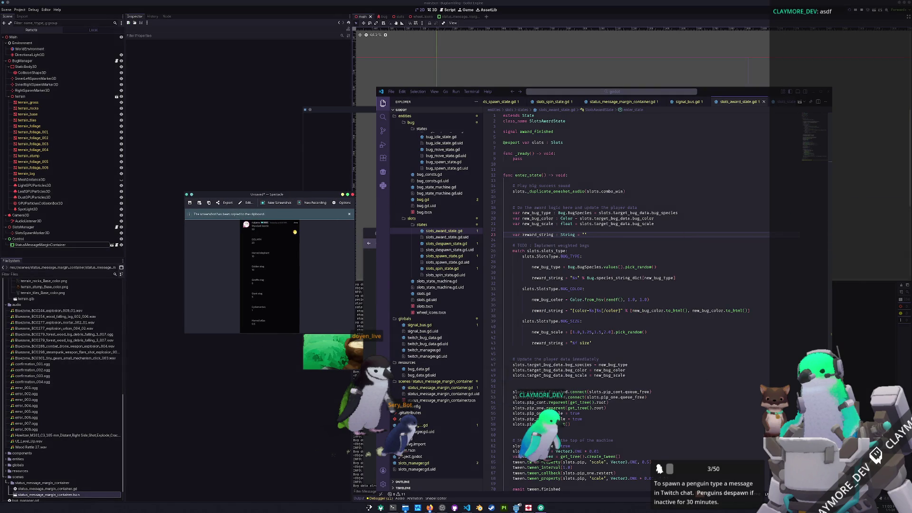
mouse_move(185, 191)
left_mouse_down()
mouse_move(105, 82)
mouse_move(136, 35)
left_mouse_up()
left_click_drag(196, 37, 124, 71)
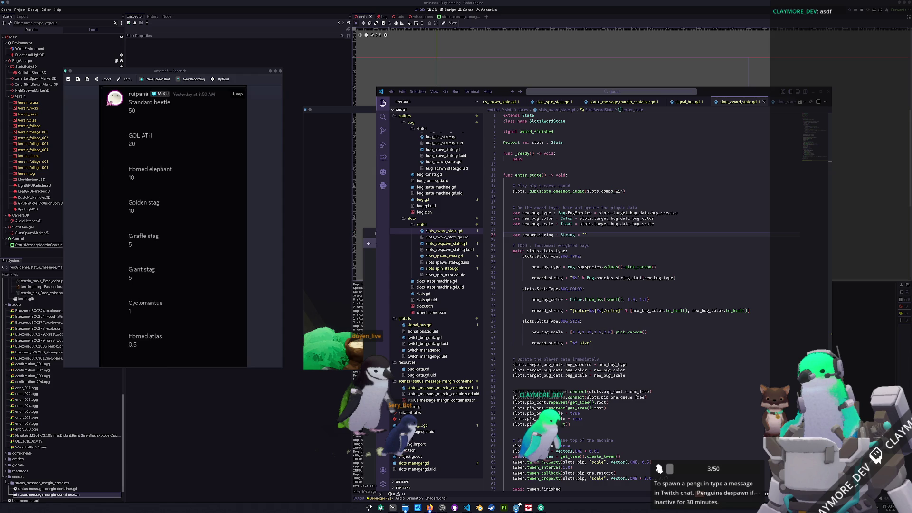
left_click(542, 349)
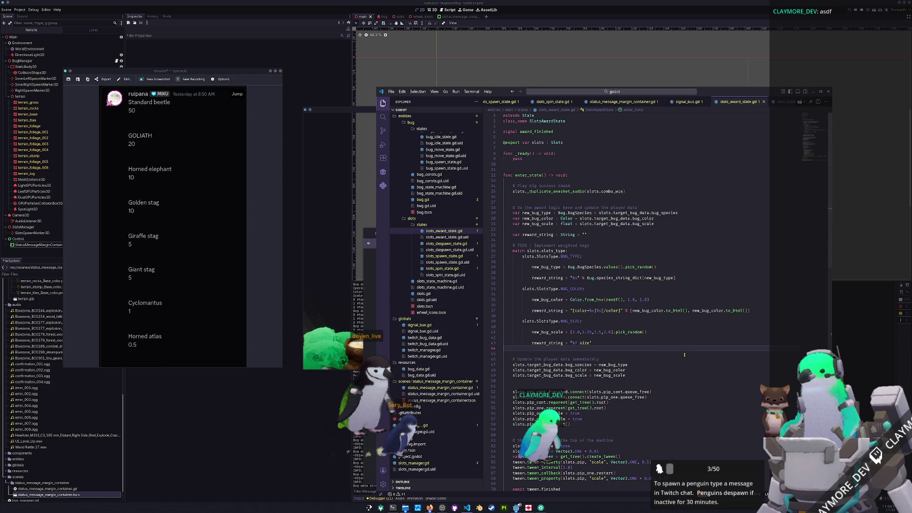
Step: Below the bug type pick, declare var bug_type_weights : PackedFloat32Array
key("Up")
key("Up")
key("Up")
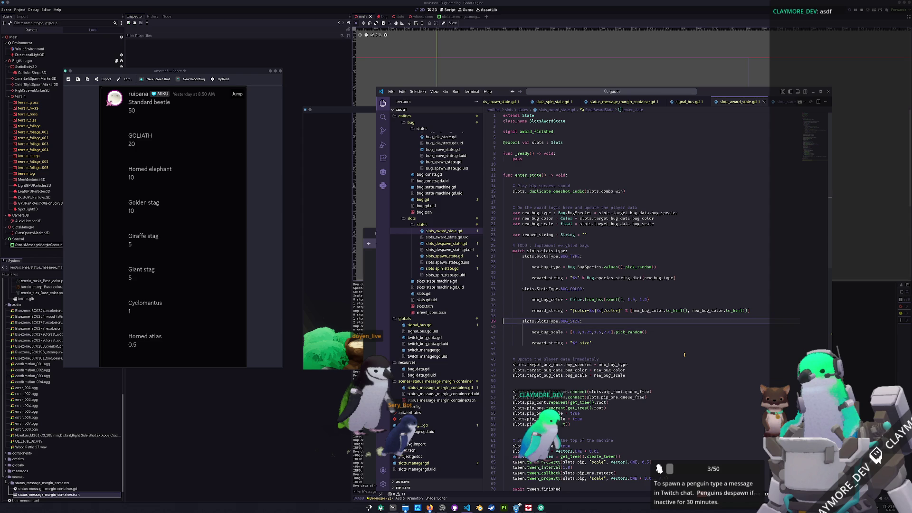
key("Up")
key("Up")
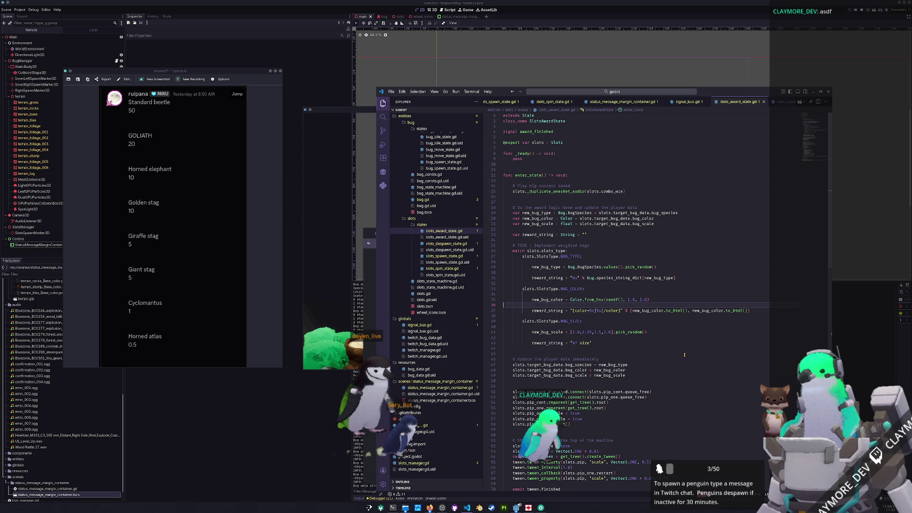
key("Up")
key("Up")
key("Up")
key("Up")
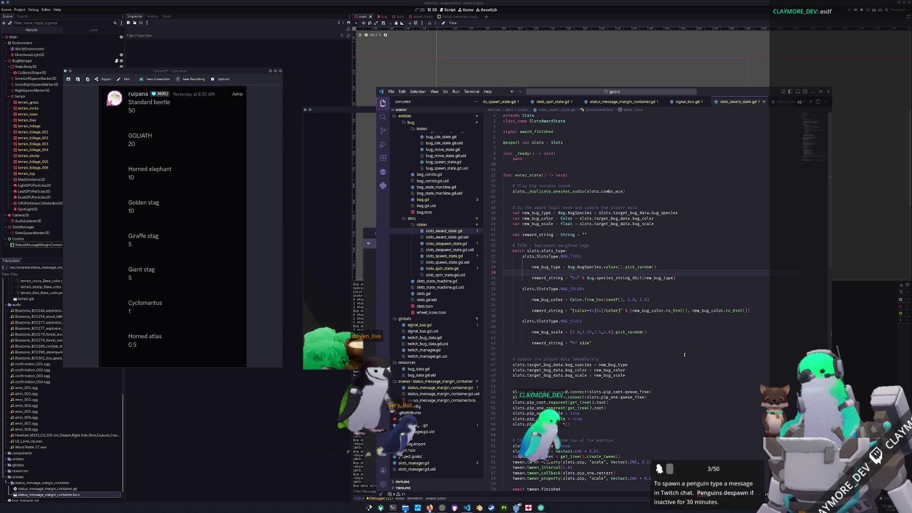
key("Up")
key("Return")
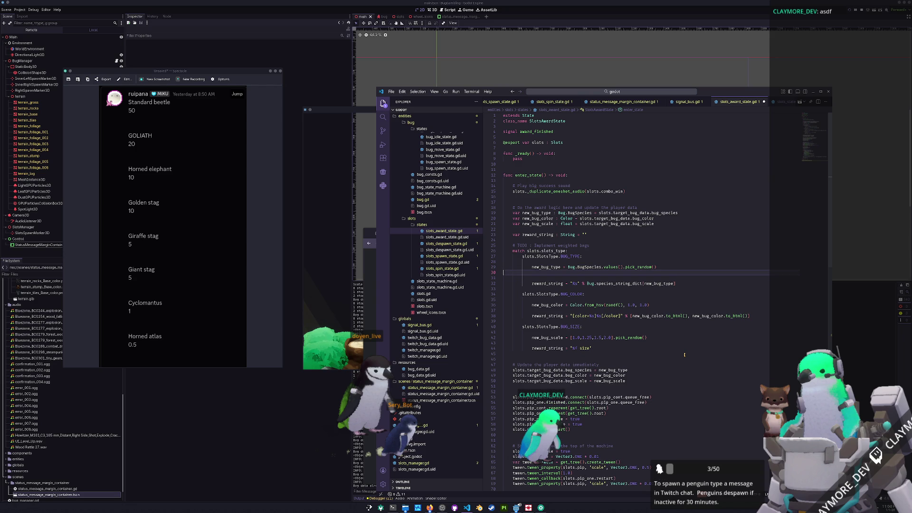
key("Return")
type("var bug_weight")
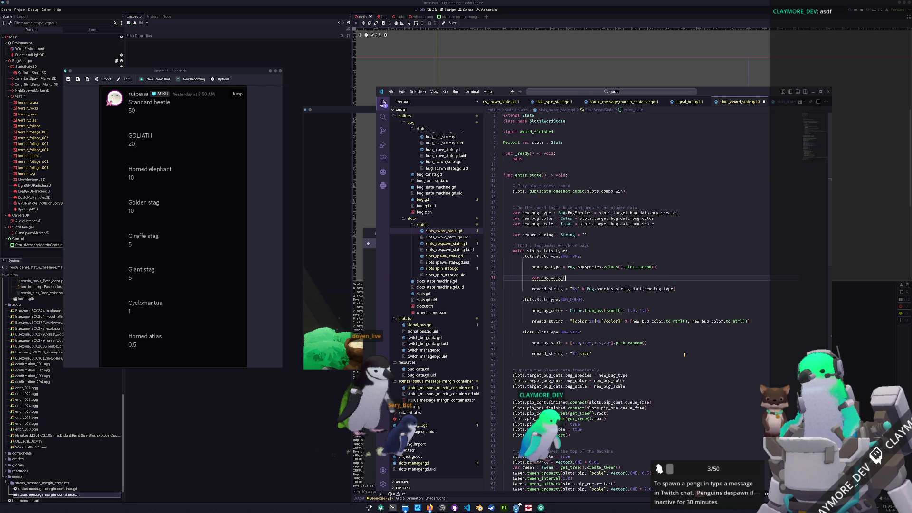
key("BackSpace")
key("BackSpace")
key("BackSpace")
type("type_weights : PackedFlo")
key("Return")
Step: Assign bug_type_weights = PackedFloat32Array([50, 20, 10, 5, 5, 1, 0.5])
type("([")
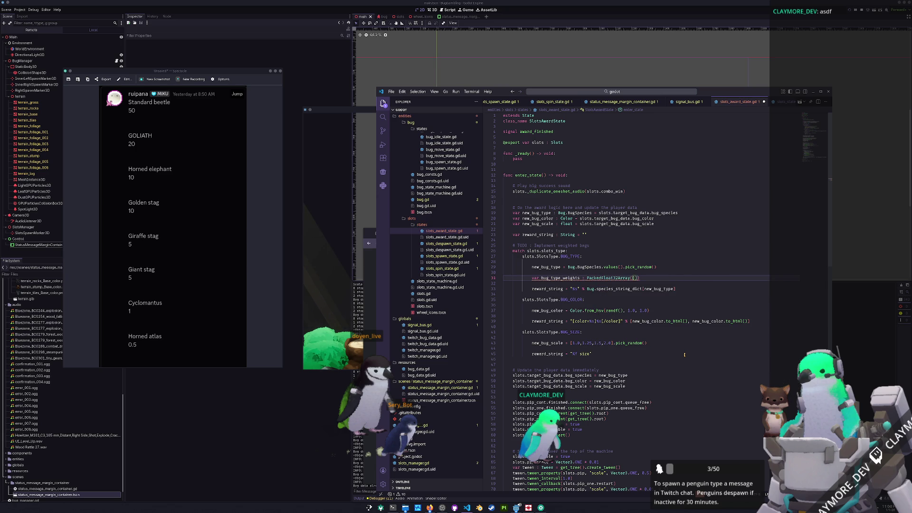
type("50, ")
type("20, 10")
type(", 5, .5")
key("BackSpace")
key("BackSpace")
type("5, 1, 0.5")
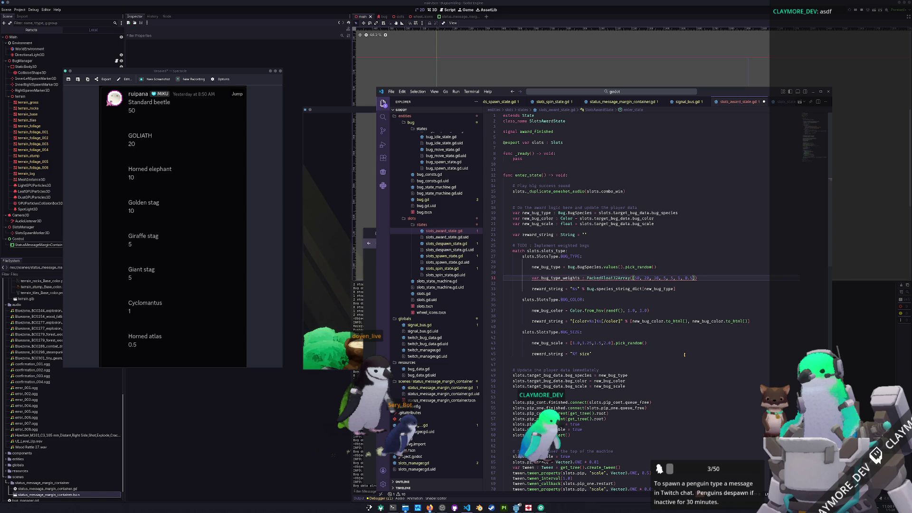
key("End")
double_click(632, 279)
key("Right")
type("= Packed")
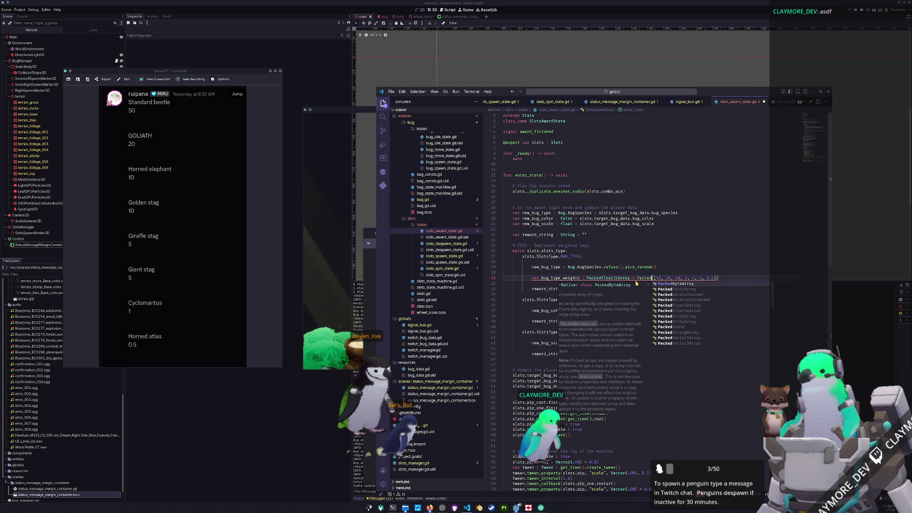
type("Float32Array")
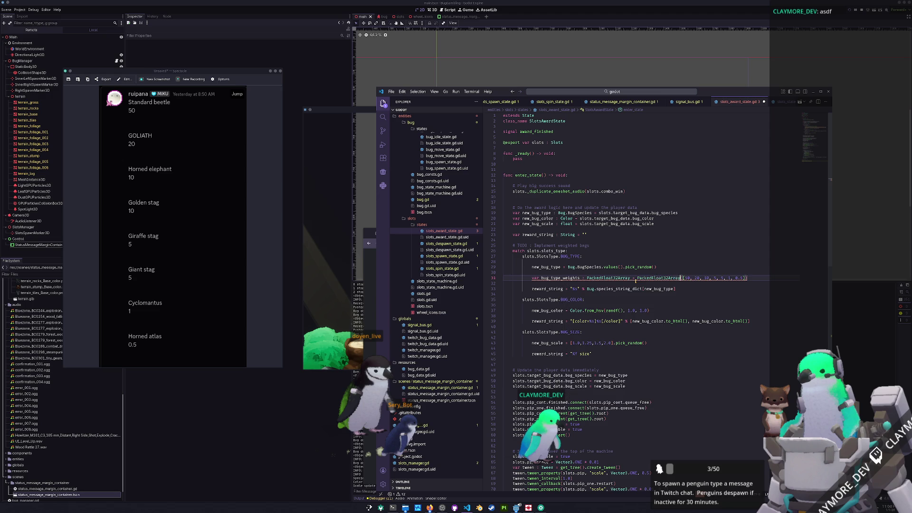
key("Return")
key("End")
key("Return")
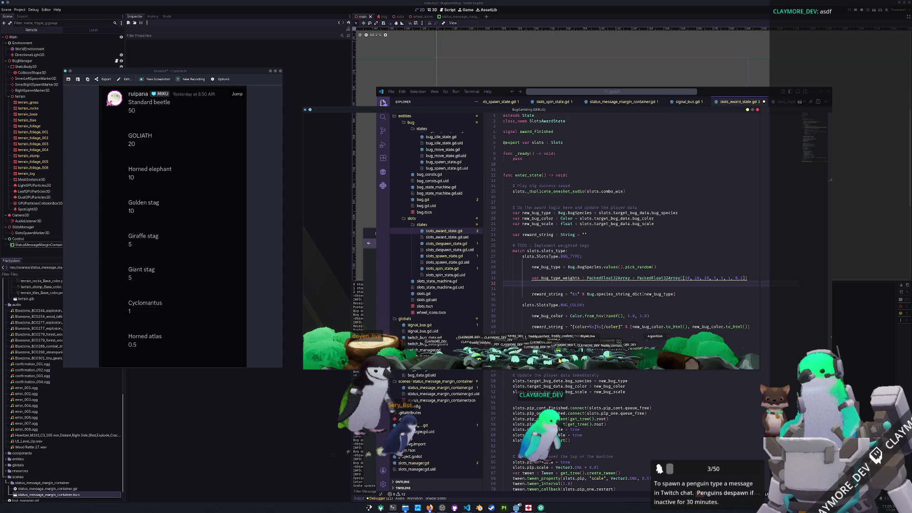
Step: Start a 'var bug_type_choices' declaration on the line below the weights array
left_click(772, 287)
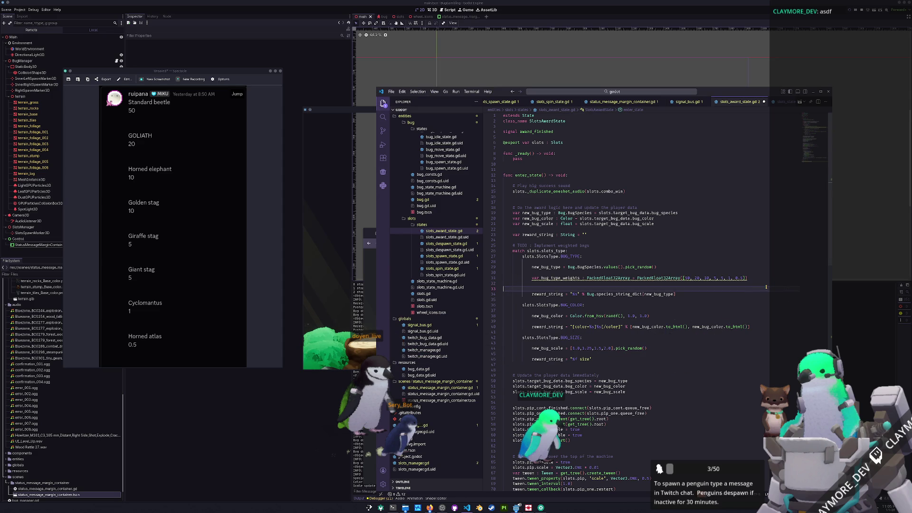
left_click(761, 284)
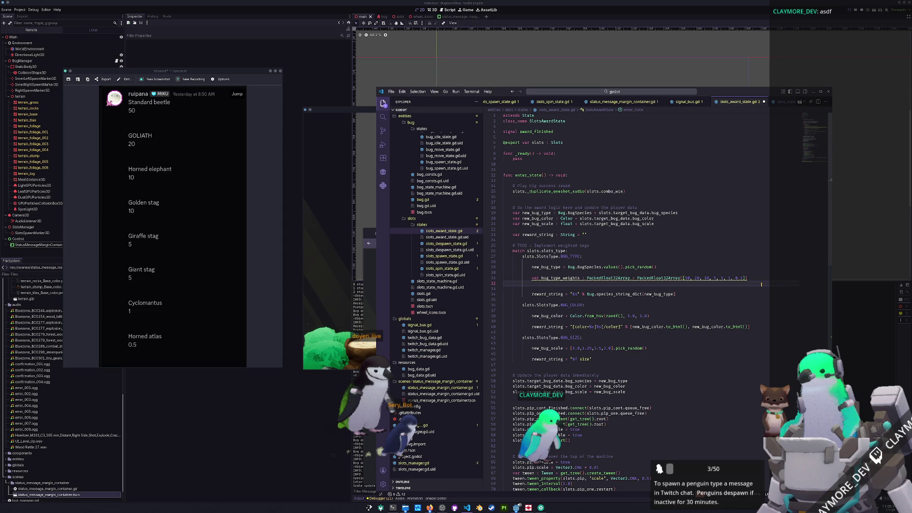
key("BackSpace")
key("BackSpace")
type("ar bug_type")
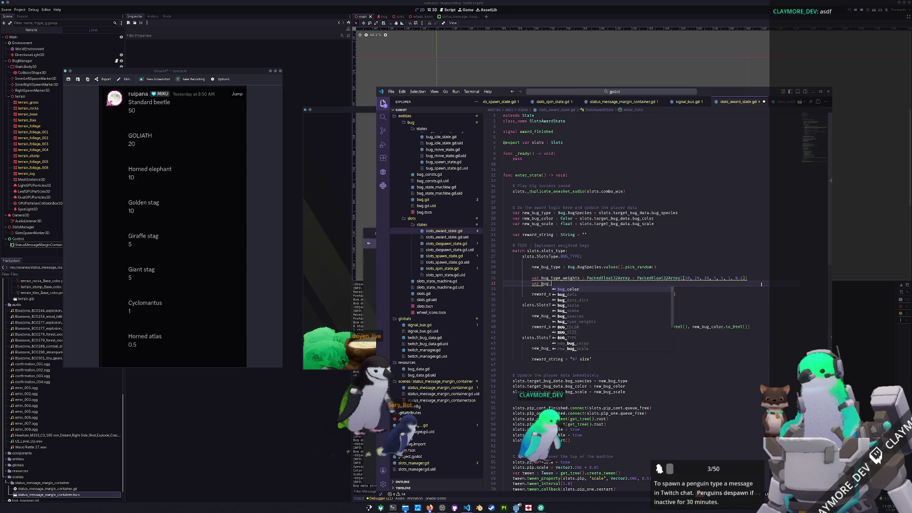
type("_")
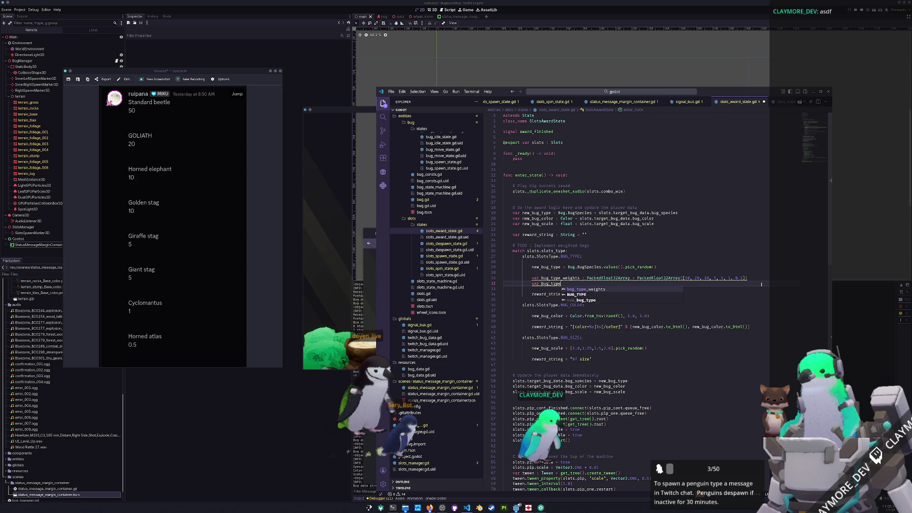
type("choices :")
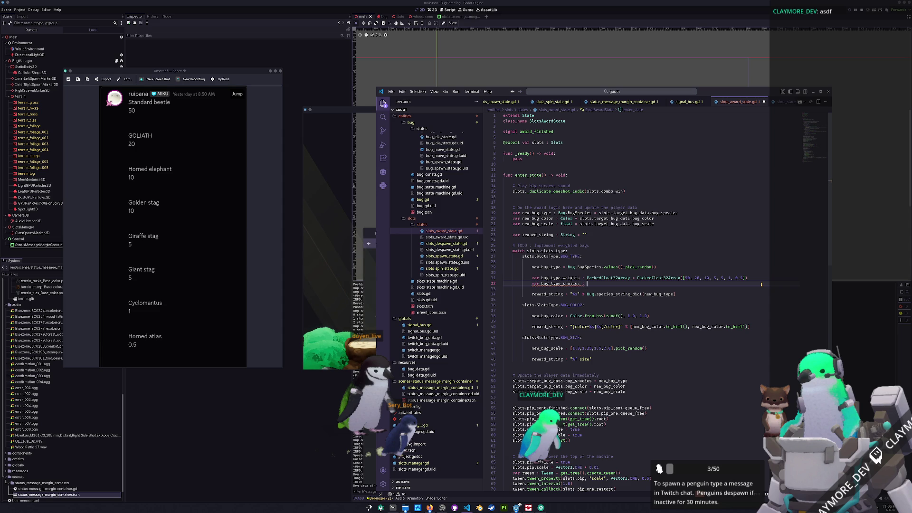
Step: Remove the leading '50, ' from the bug_type_weights PackedFloat32Array
key("Up")
key("ctrl+Right")
key("ctrl+Right")
key("ctrl+Right")
key("ctrl+shift+Right")
key("Left")
key("ctrl+BackSpace")
key("ctrl+BackSpace")
key("Down")
key("End")
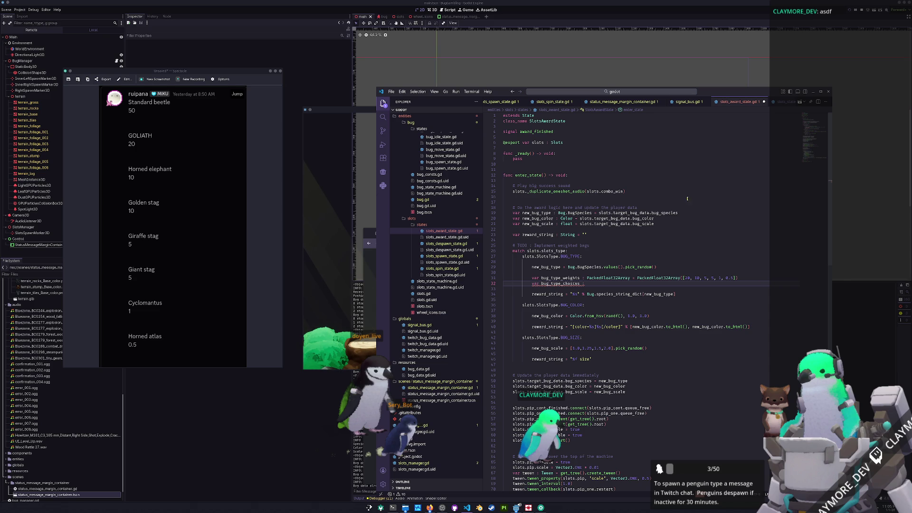
Step: Open the bug.gd script through quick file search
left_click(653, 91)
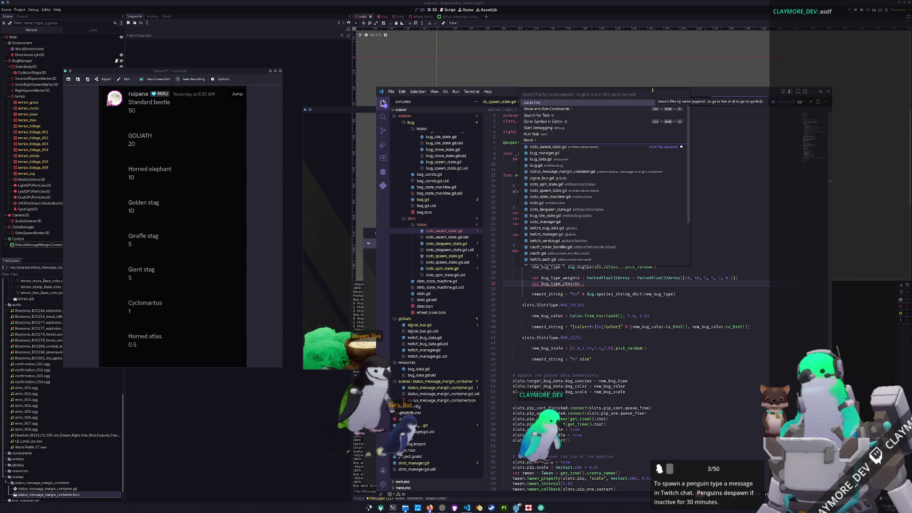
type("bug.spp")
key("Return")
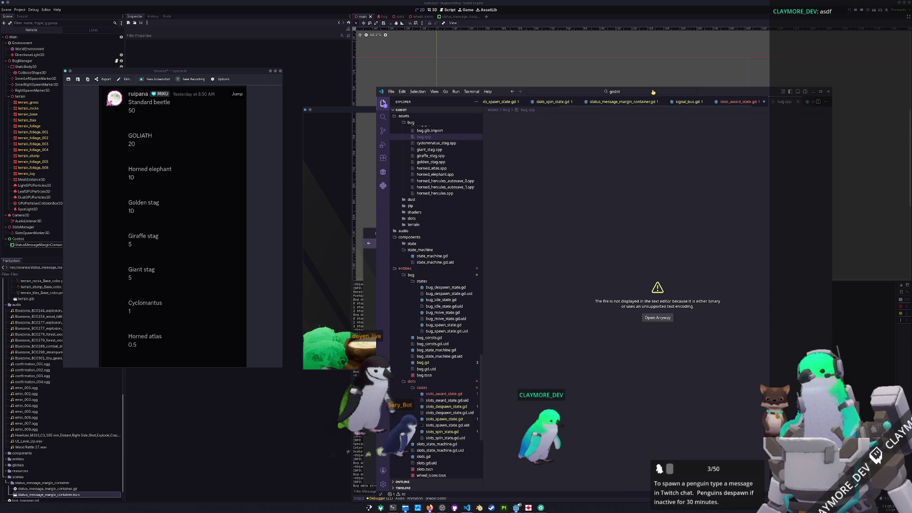
left_click(652, 91)
type("bug")
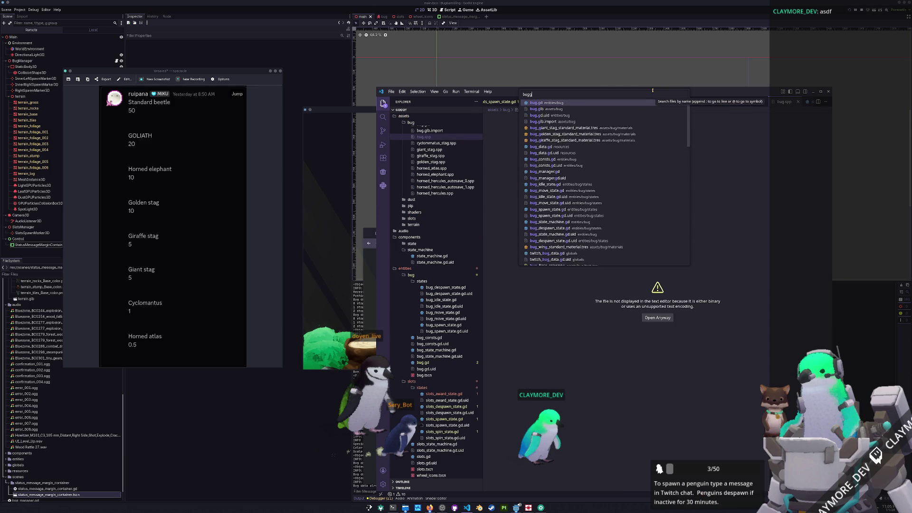
key("Return")
scroll(621, 238, "up", 5)
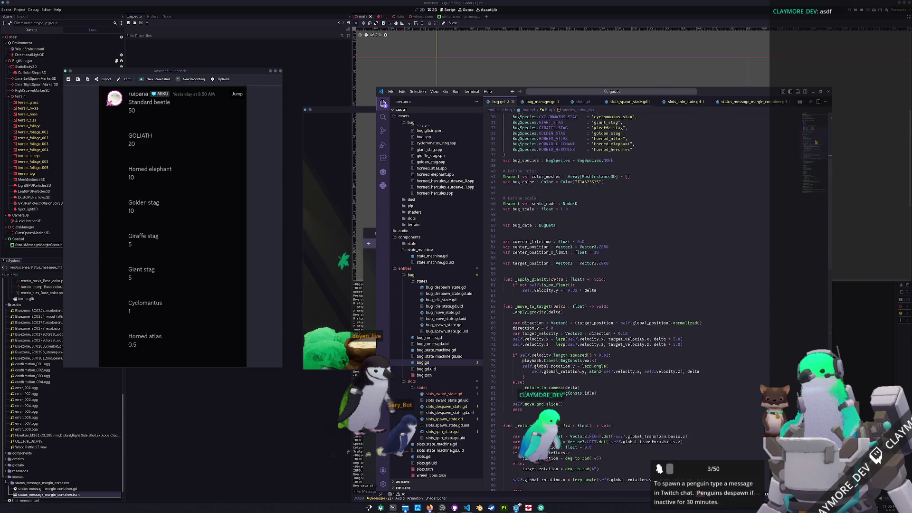
Step: Select the BugSpecies enum entries NONE through HORNED_HERCULES for copying
left_click(567, 219)
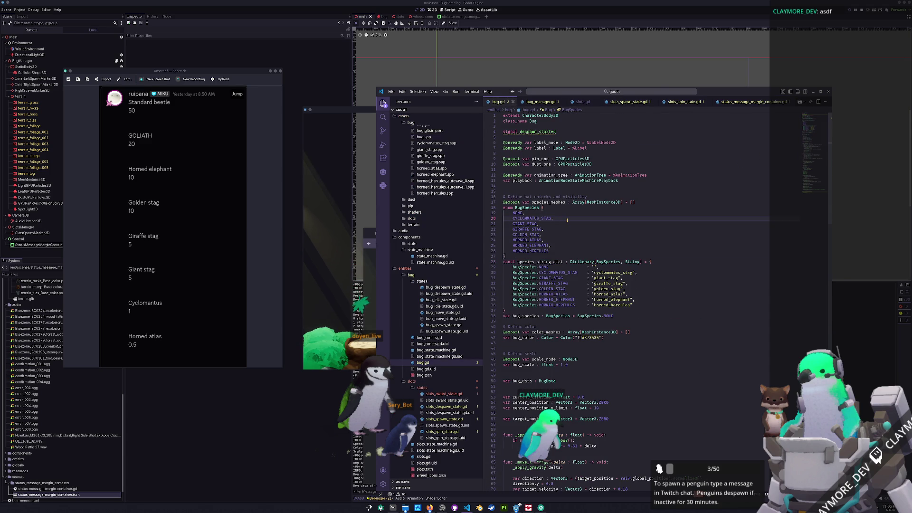
key("Down")
key("Down")
key("Down")
key("Down")
key("Down")
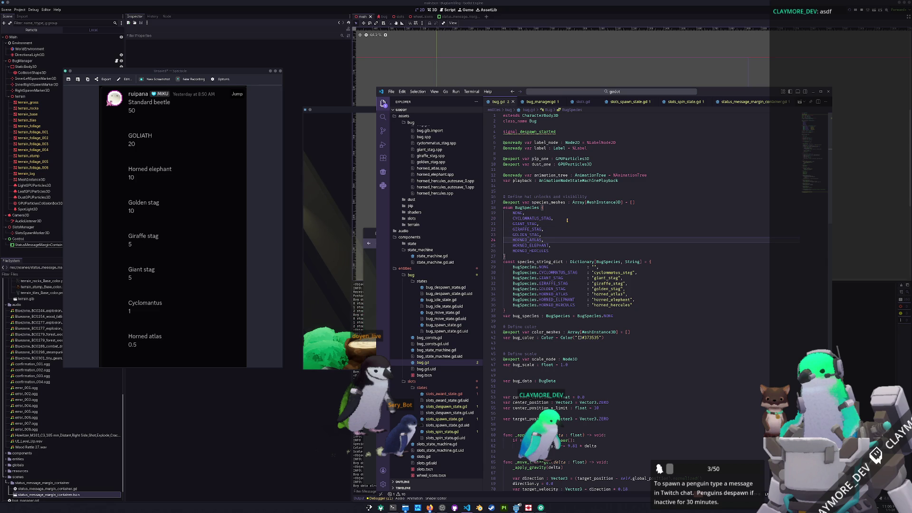
key("ctrl+shift+Left")
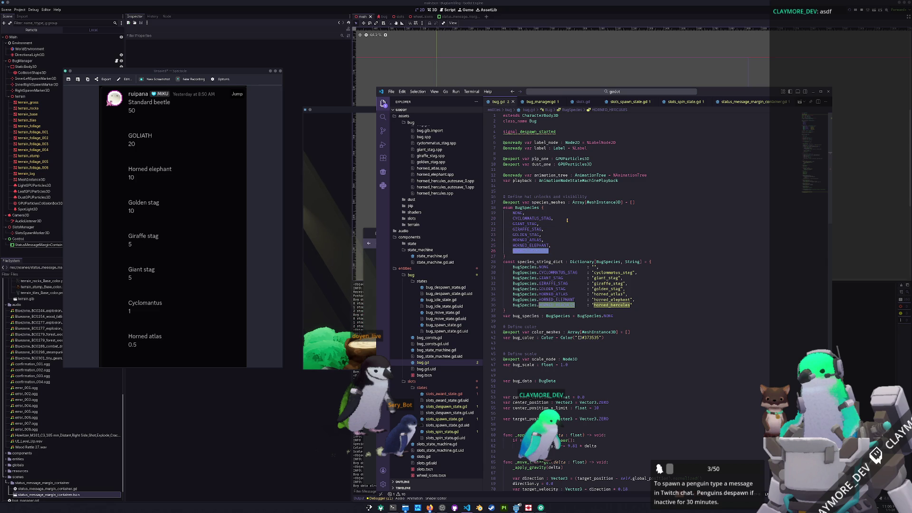
key("Right")
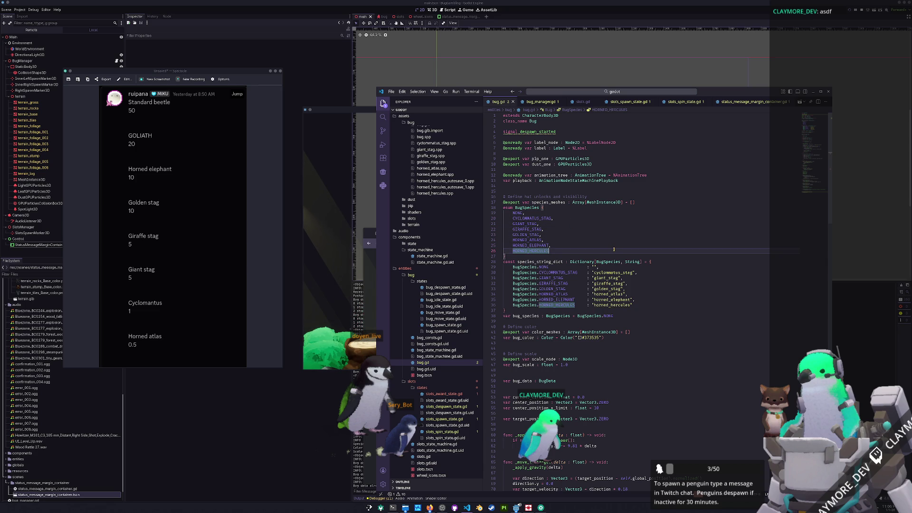
key("shift+Up")
key("shift+Up")
key("shift+Up")
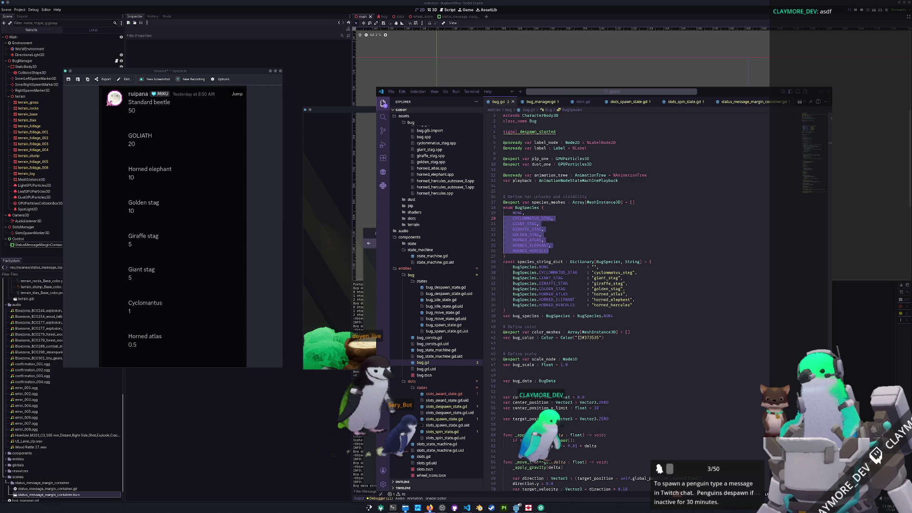
double_click(531, 354)
left_click_drag(559, 252, 505, 213)
key("ctrl+c")
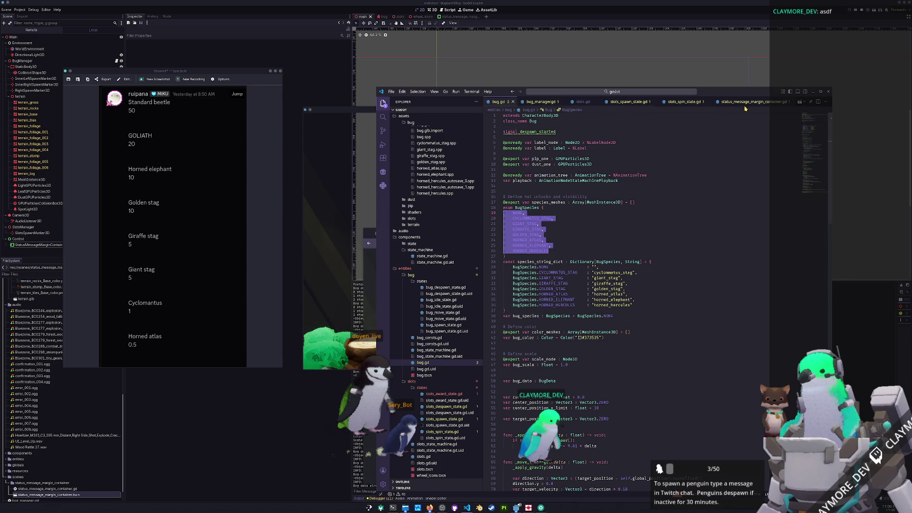
left_click(601, 102)
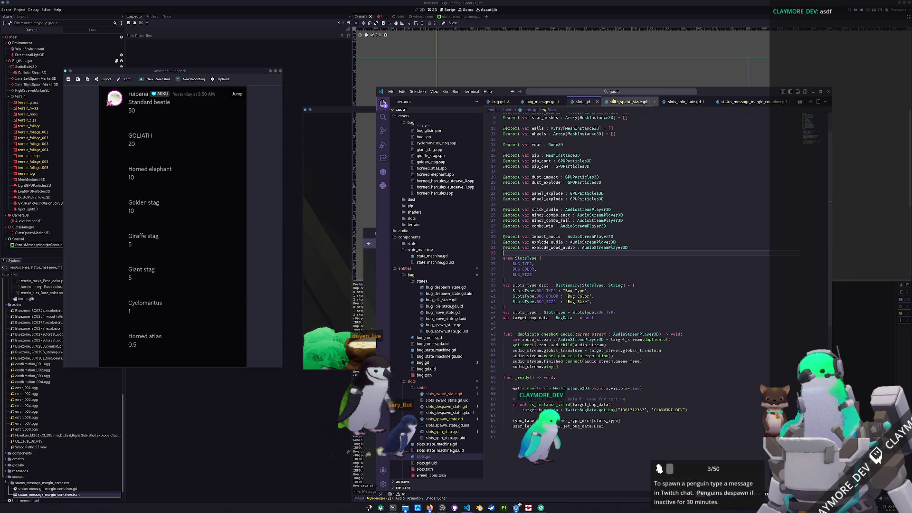
Step: Paste the species list below bug_type_choices in slots_award_state.gd
left_click(629, 102)
scroll(656, 102, "down", 3)
left_click(726, 101)
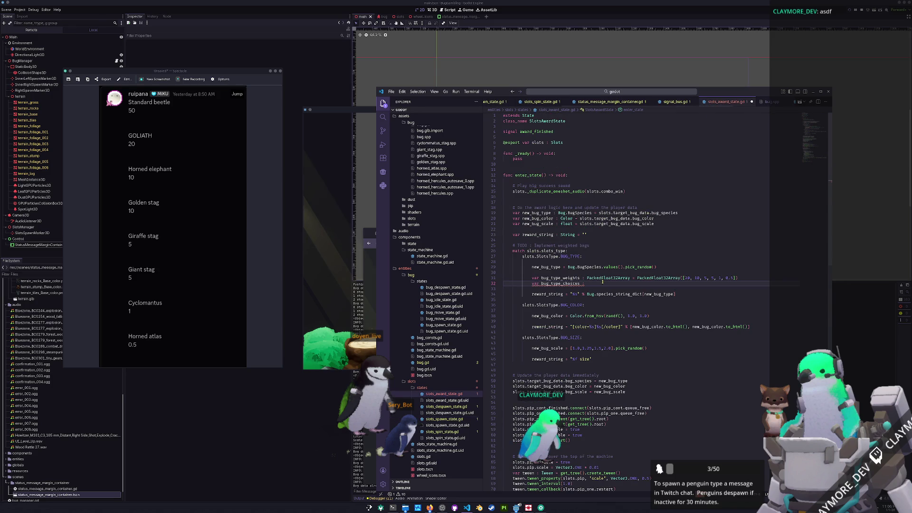
key("ctrl+v")
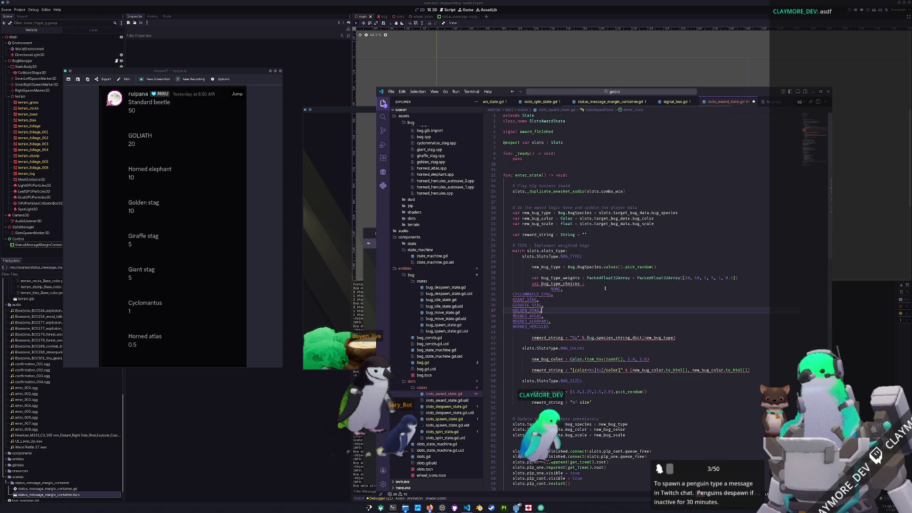
Step: Type bug_type_choices as Array[Bug.BugSpecies] = [ to open the array
key("Up")
key("End")
type("Arr")
key("Return")
type("[")
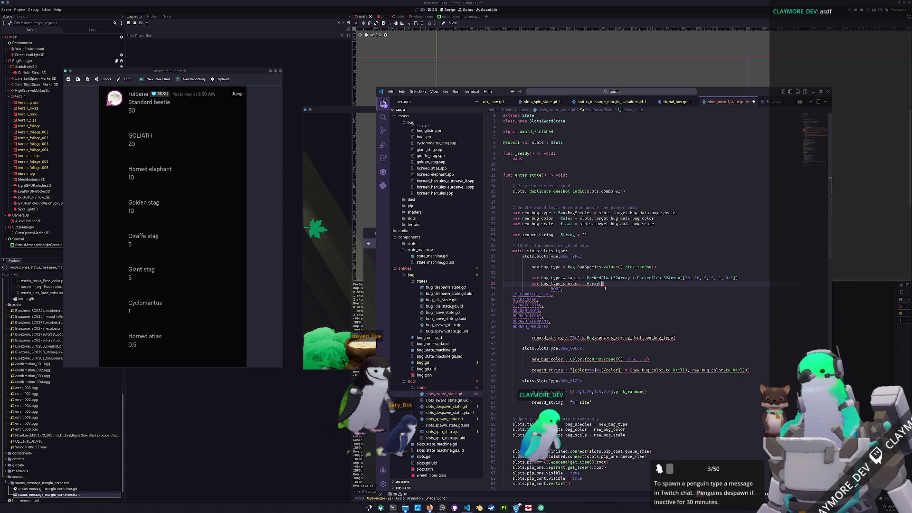
type("Bug.By")
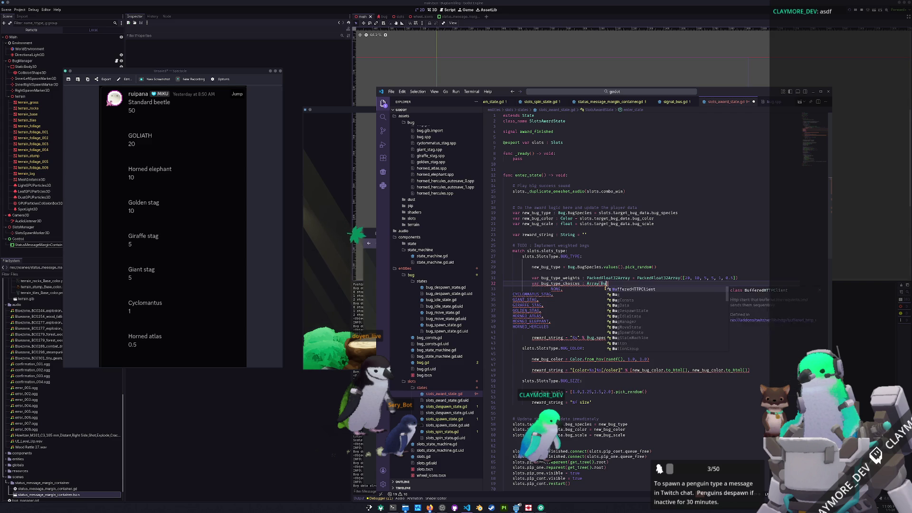
key("BackSpace")
type("u")
key("Return")
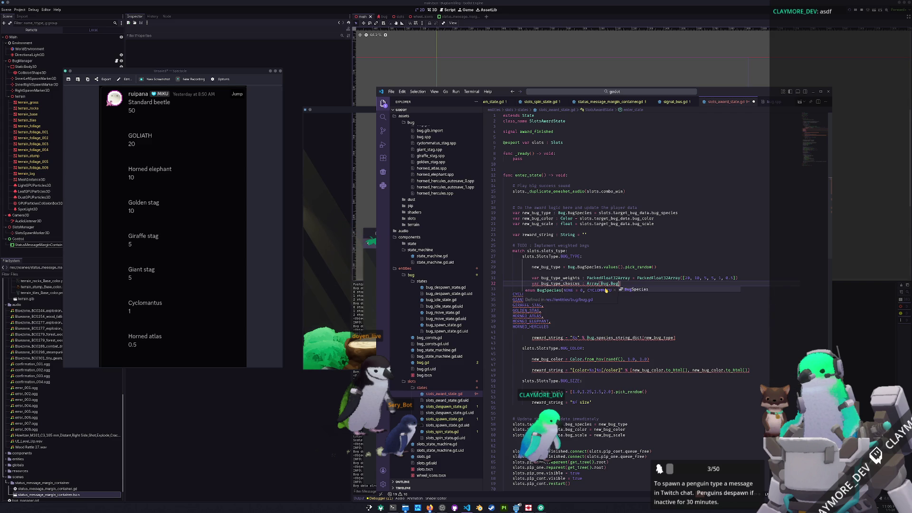
key("ctrl+shift+Left")
key("ctrl+shift+Left")
key("End")
type("= ")
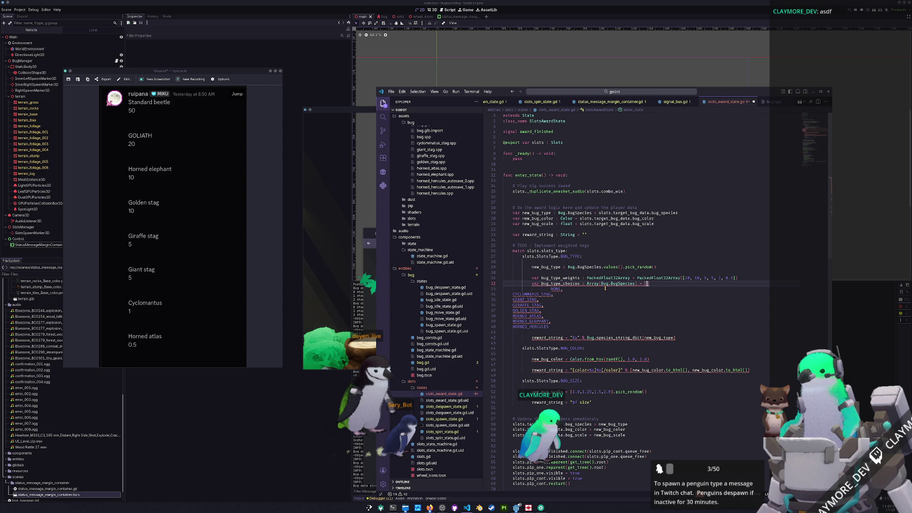
type("[")
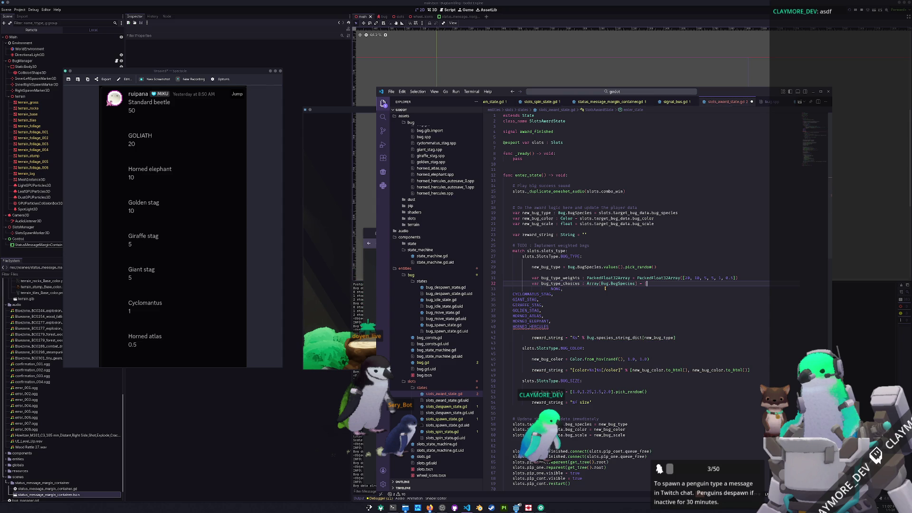
Step: Close the array with ] after HORNED_HERCULES and indent the species lines
key("Down")
key("Down")
key("Down")
key("Home")
key("Down")
key("Down")
key("Down")
key("shift+End")
key("End")
key("Return")
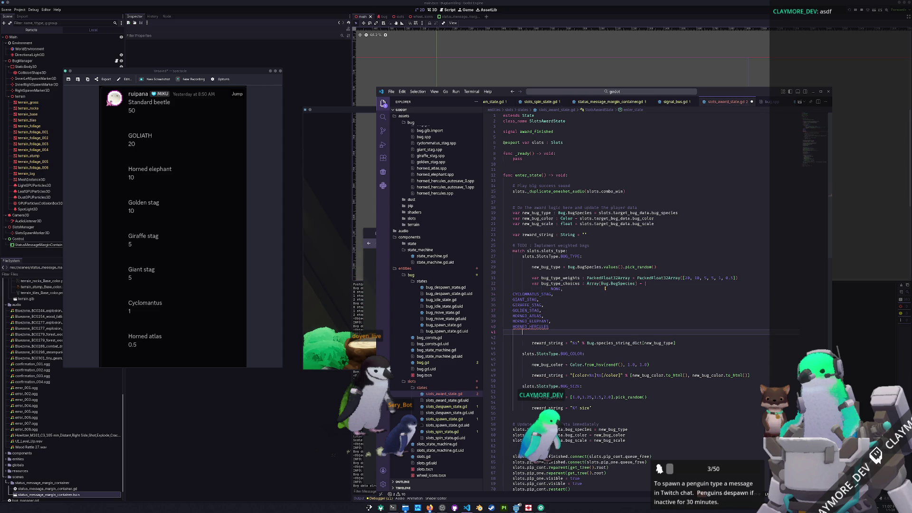
type("]")
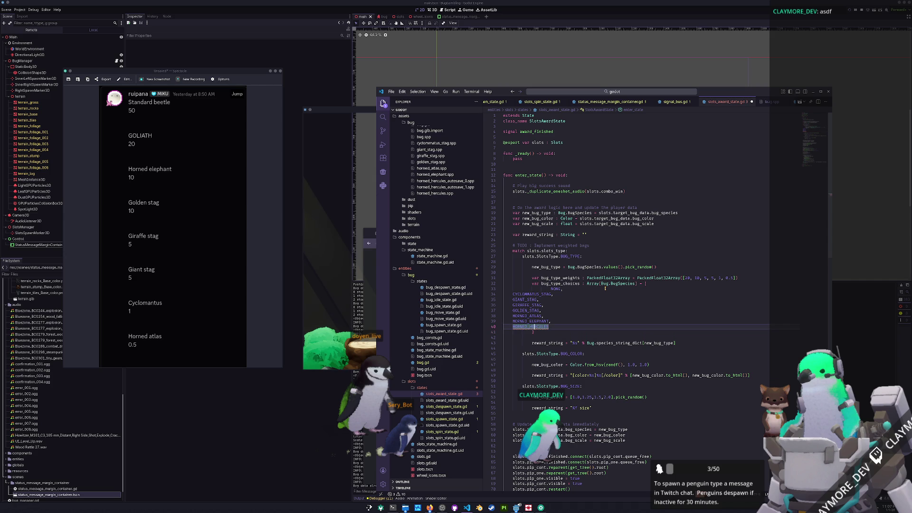
key("Up")
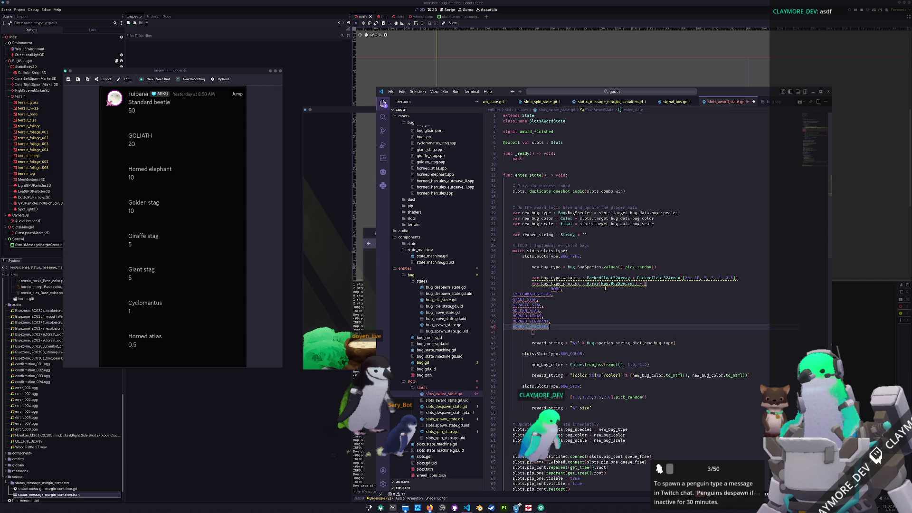
key("shift+Up")
key("shift+Up")
key("shift+Up")
key("shift+Up")
key("shift+Up")
key("shift+Home")
key("Tab")
key("Tab")
key("Escape")
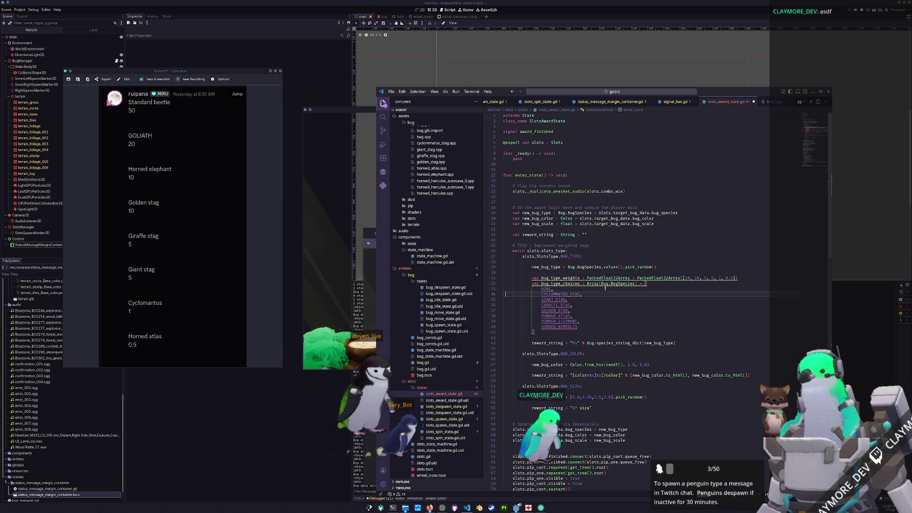
Step: Prefix every entry from NONE to HORNED_HERCULES with Bug.BugSpecies. and save
key("Up")
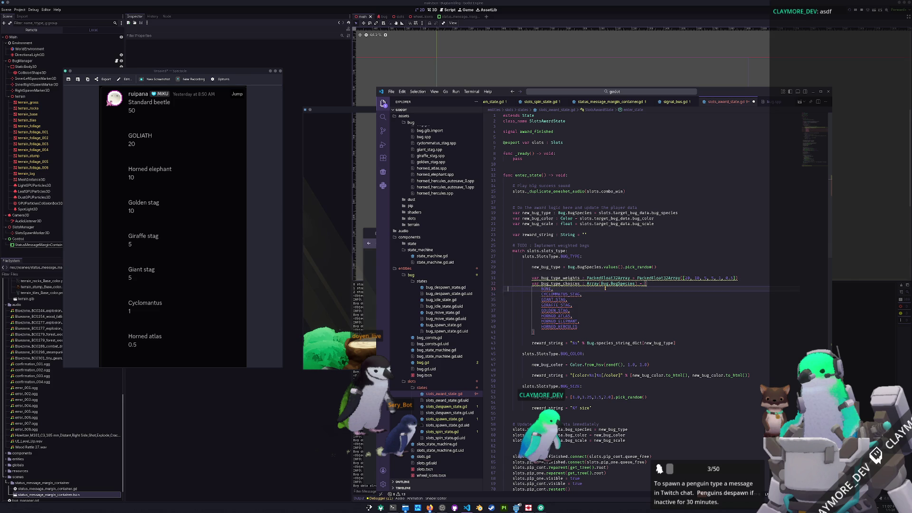
key("Home")
type("Bug.BugSpecies.")
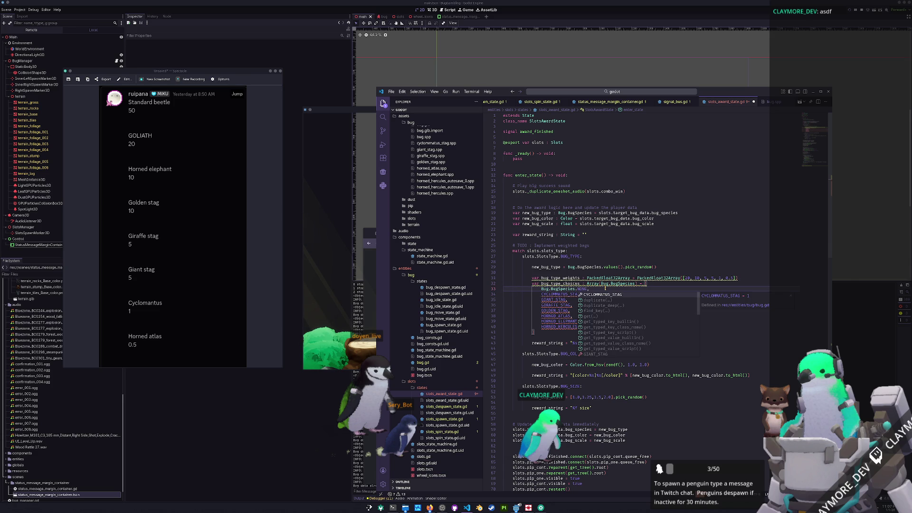
key("shift+Home")
key("ctrl+c")
key("Down")
key("ctrl+v")
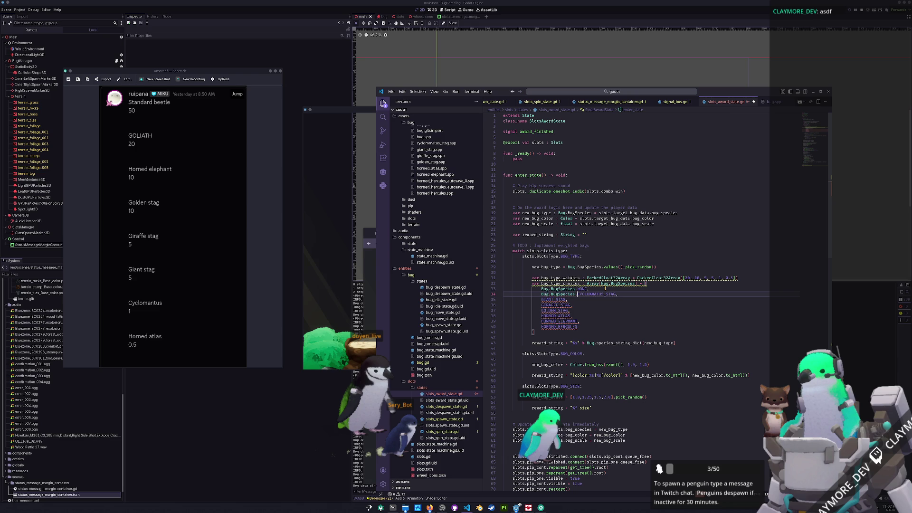
key("Down")
key("Home")
key("ctrl+v")
key("Down")
key("Home")
key("ctrl+v")
key("Down")
key("Home")
key("ctrl+v")
key("Down")
key("Home")
key("ctrl+v")
key("Down")
key("Home")
key("ctrl+v")
key("Home")
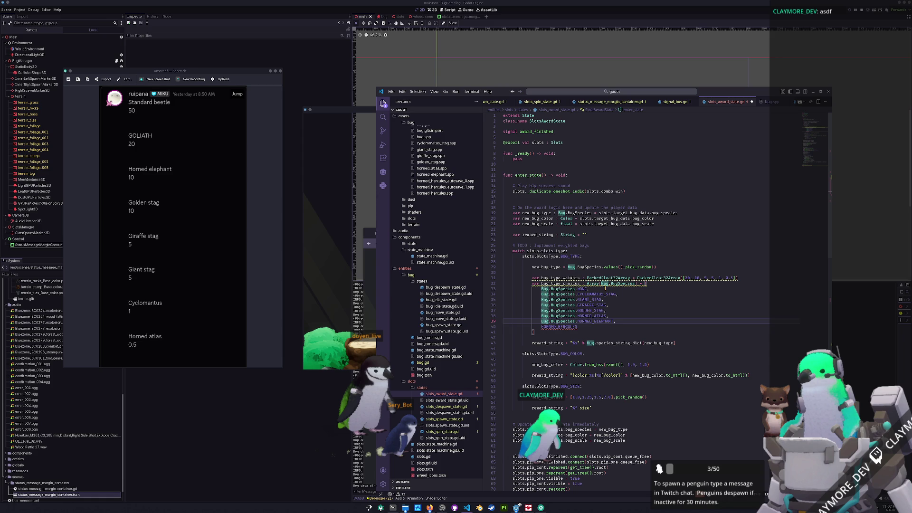
key("Down")
key("shift+End")
key("Home")
key("ctrl+v")
key("ctrl+s")
Step: Begin a new_bug_type assignment on a new line below the closing bracket
key("Up")
key("Up")
key("Up")
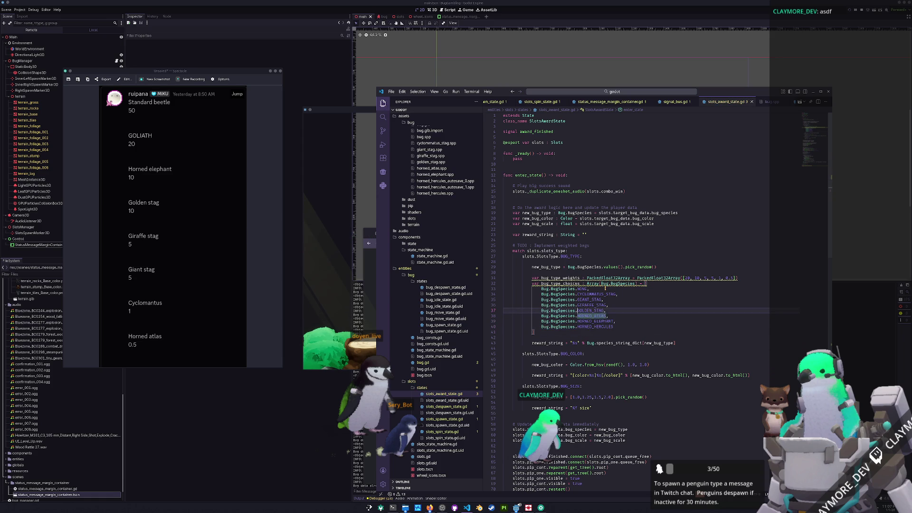
key("ctrl+shift+Right")
key("Down")
key("Down")
key("Down")
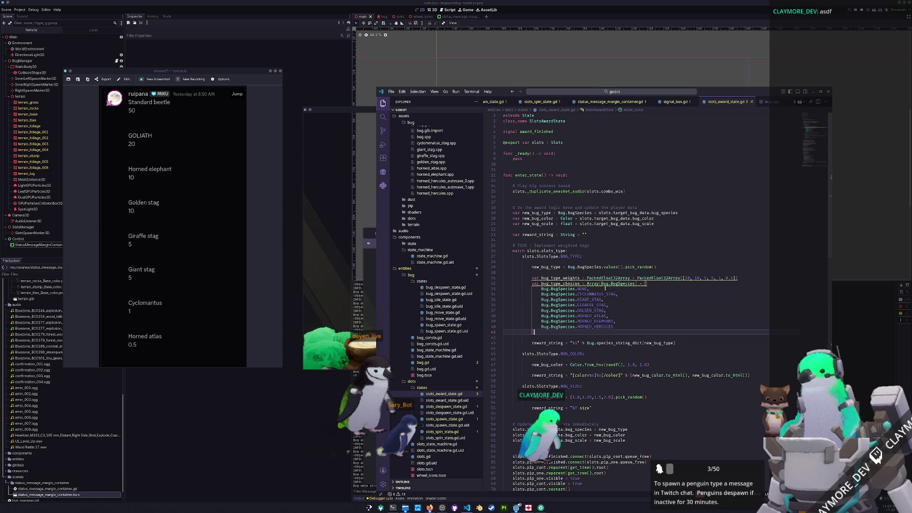
key("Return")
type("new_bug_typ")
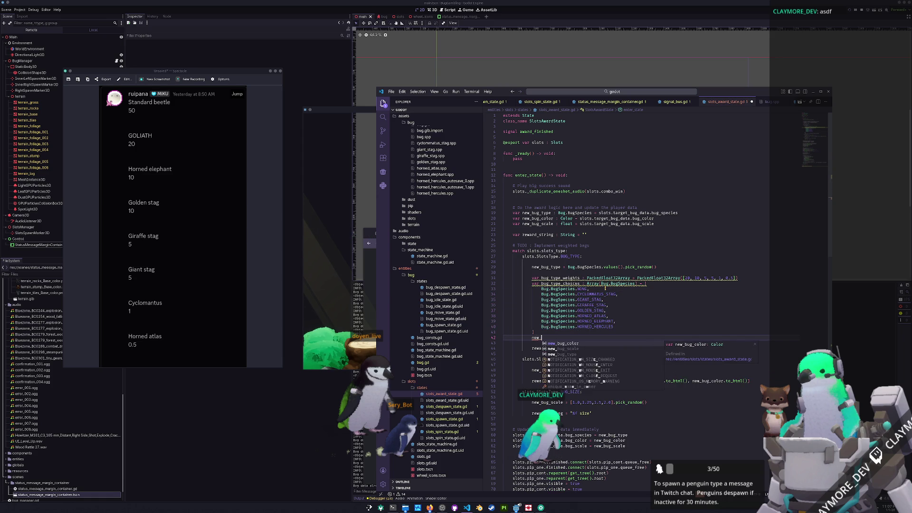
type("e = p")
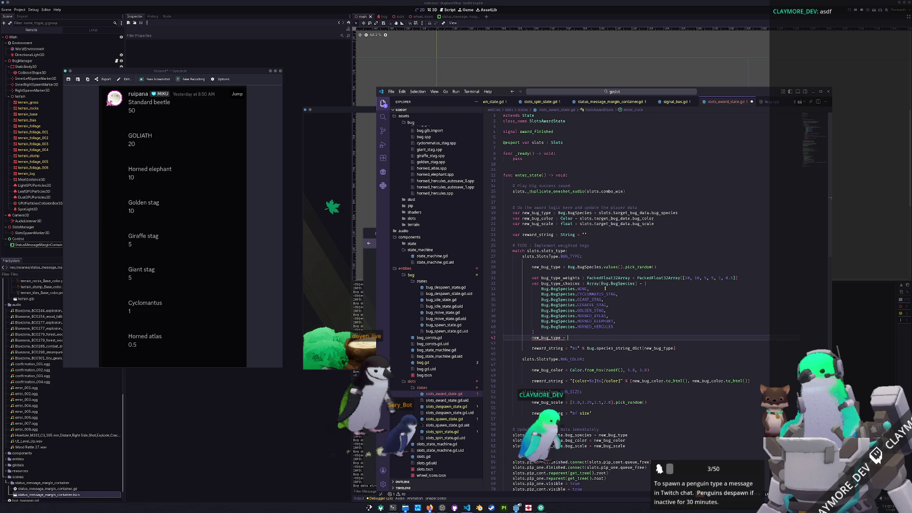
type("ick")
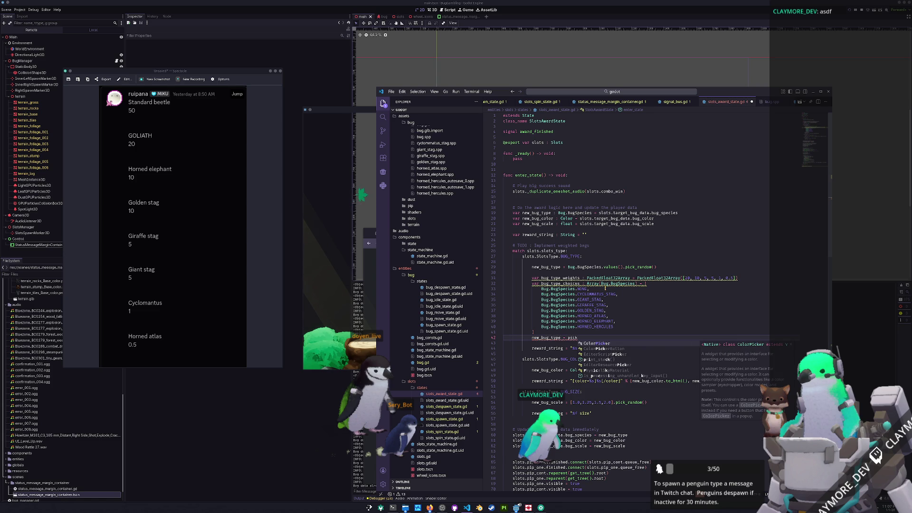
Step: Erase the partial pick and RNG text typed on the new_bug_type assignment
key("BackSpace")
key("BackSpace")
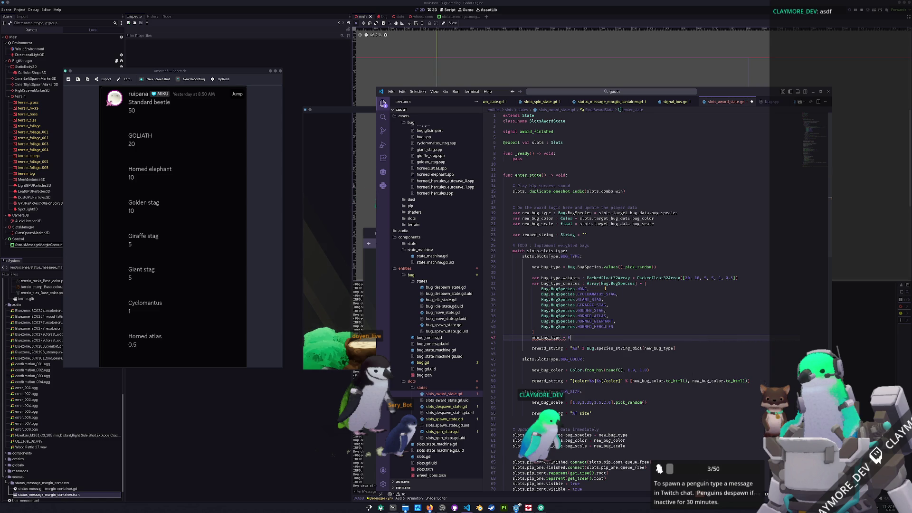
type("RNG")
key("BackSpace")
key("BackSpace")
key("BackSpace")
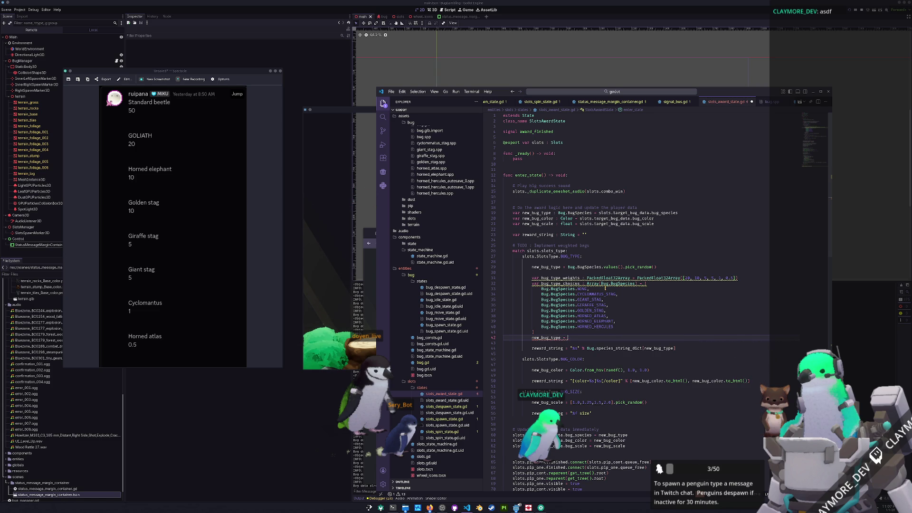
type("weighte")
key("BackSpace")
key("BackSpace")
key("BackSpace")
key("BackSpace")
key("BackSpace")
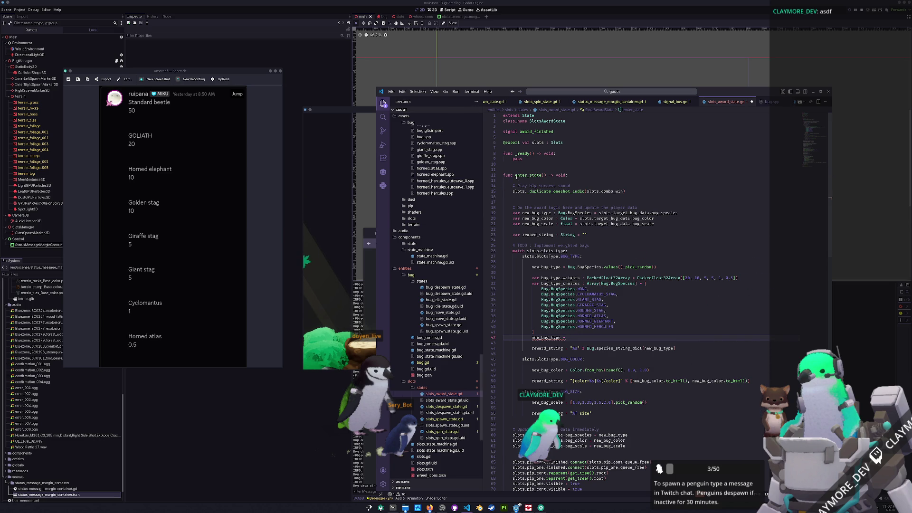
left_click(528, 147)
mouse_move(530, 154)
key("Return")
key("Return")
key("Up")
type("@onready var rng : Random")
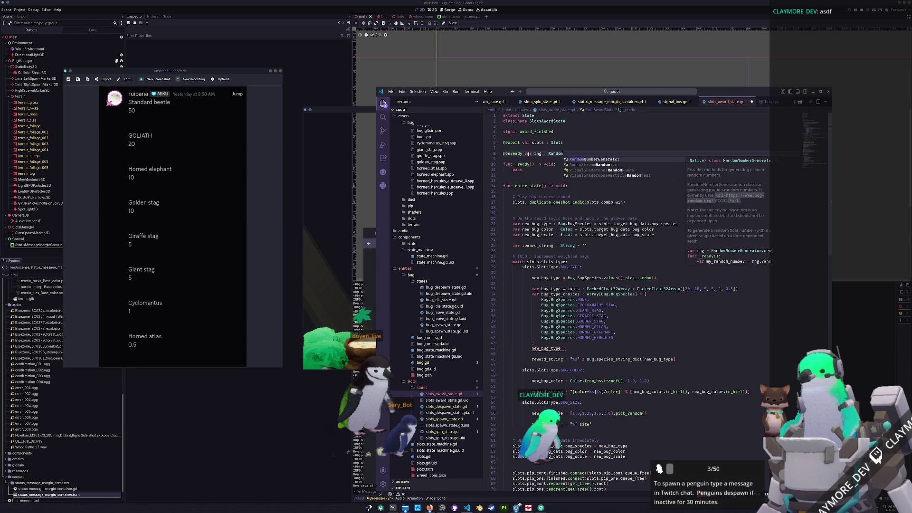
key("Return")
type("= Rand")
key("Return")
type(".new()")
Step: Set new_bug_type to rng.rand_weighted(bug_type_weights), then launch the game with F5
key("Down")
key("Down")
key("Down")
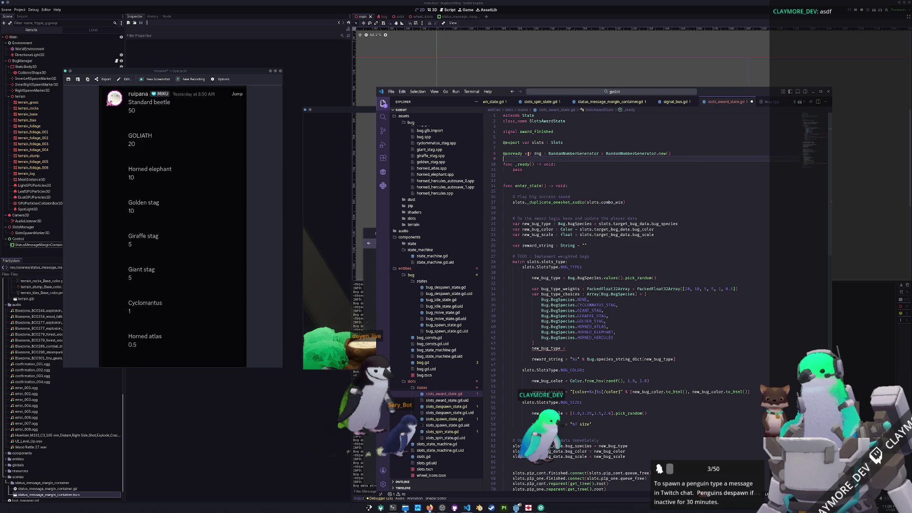
key("Down")
key("Down")
key("Down")
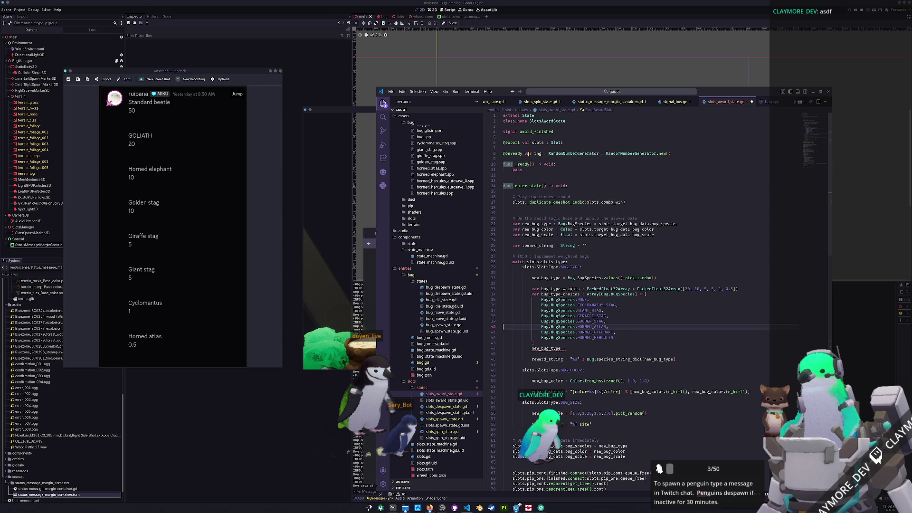
type("rng.pick")
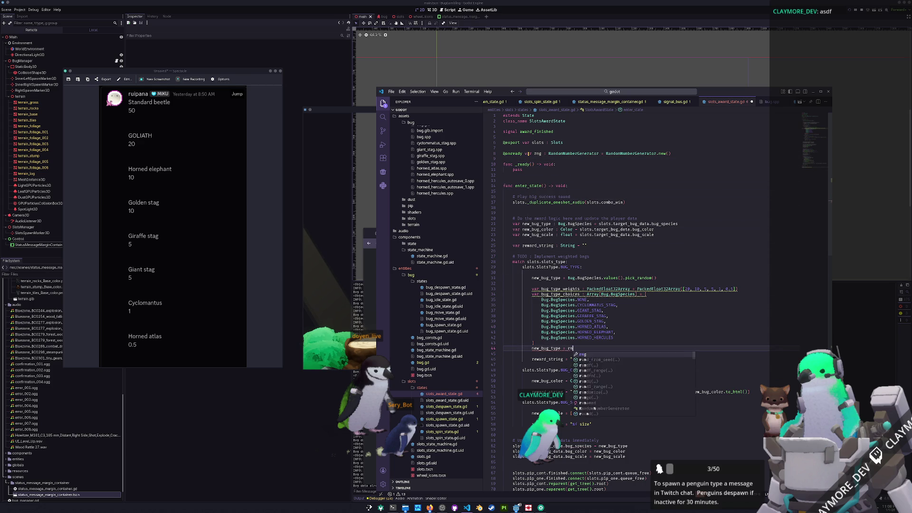
key("BackSpace")
key("BackSpace")
key("BackSpace")
type("weight")
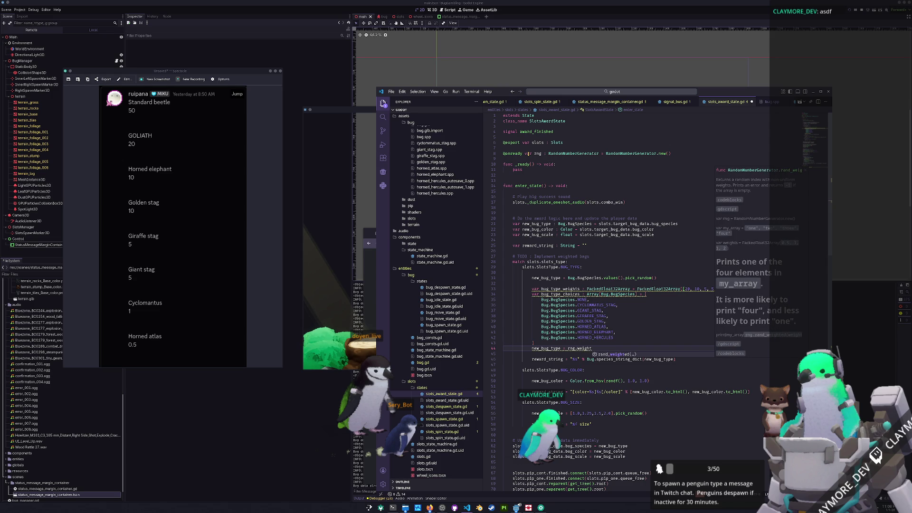
key("Return")
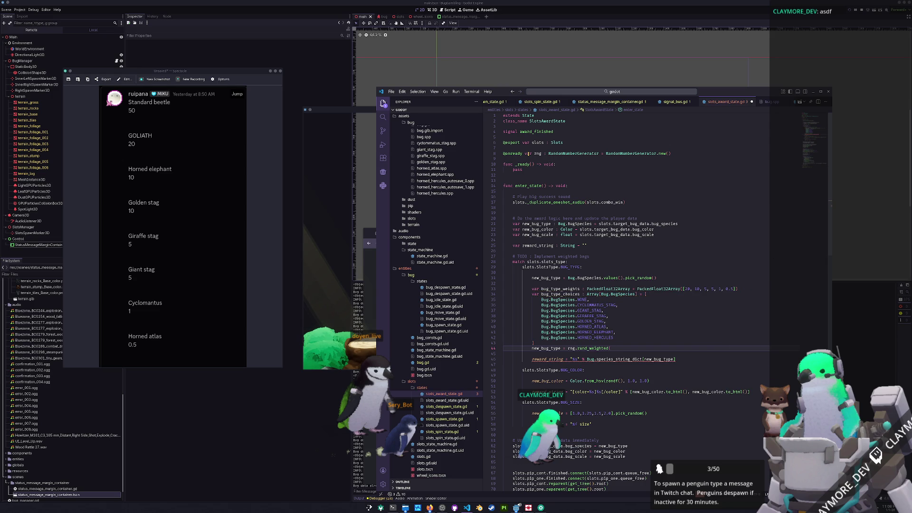
mouse_move(602, 349)
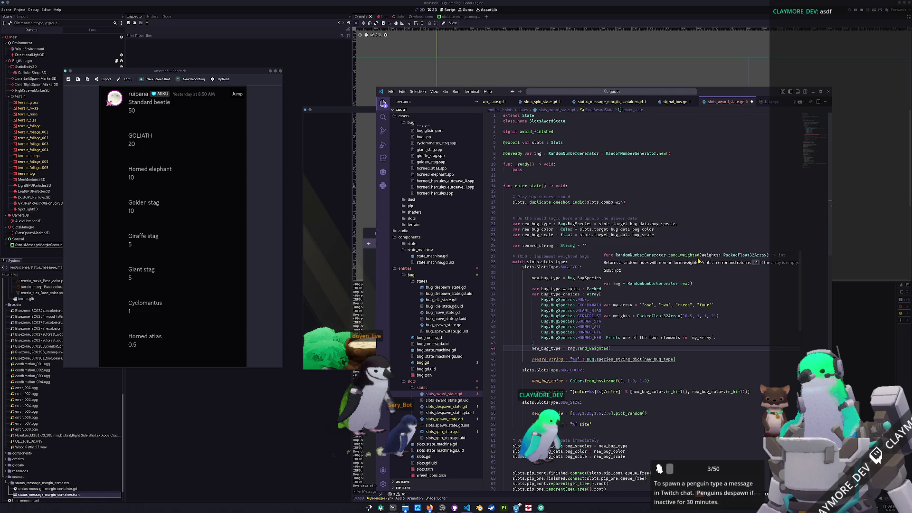
key("Escape")
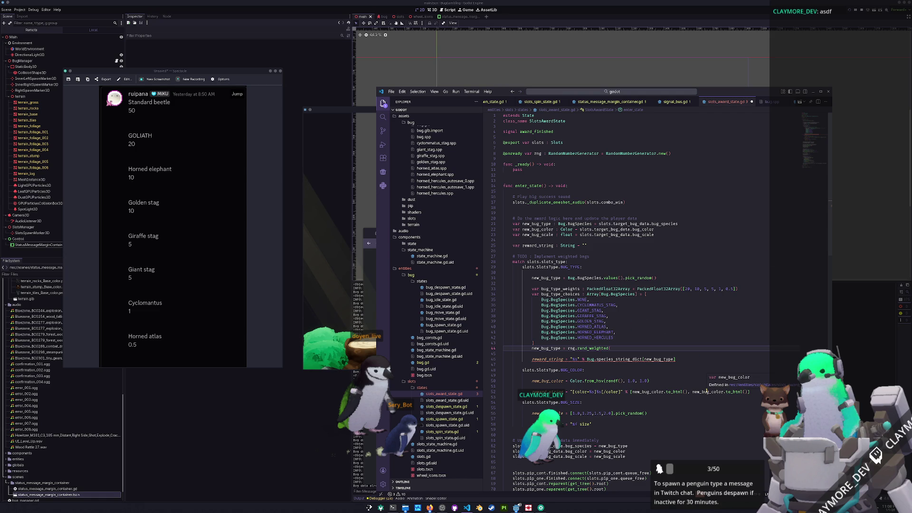
type("bug_type_we")
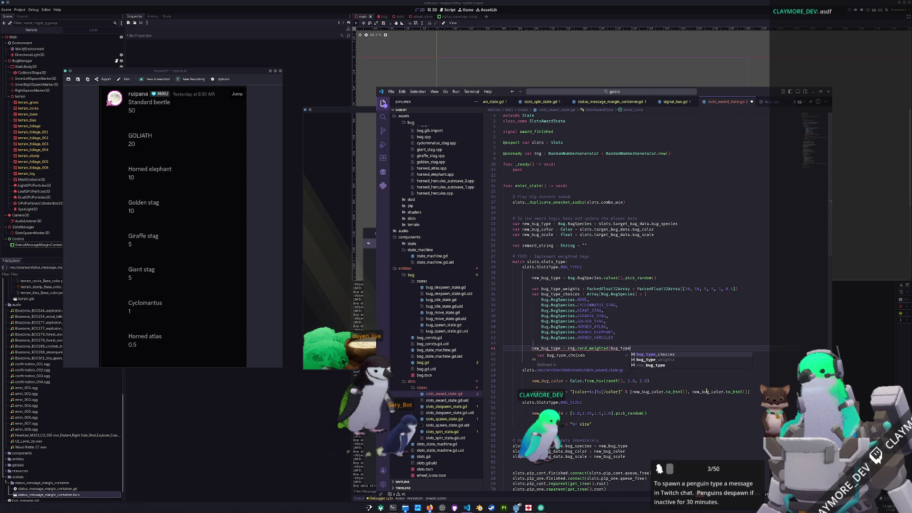
type("ights")
key("Escape")
key("Down")
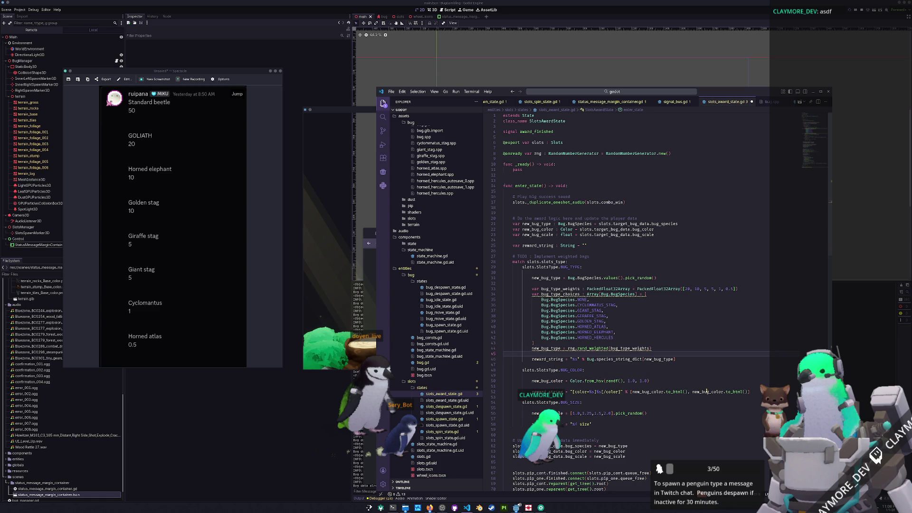
key("F5")
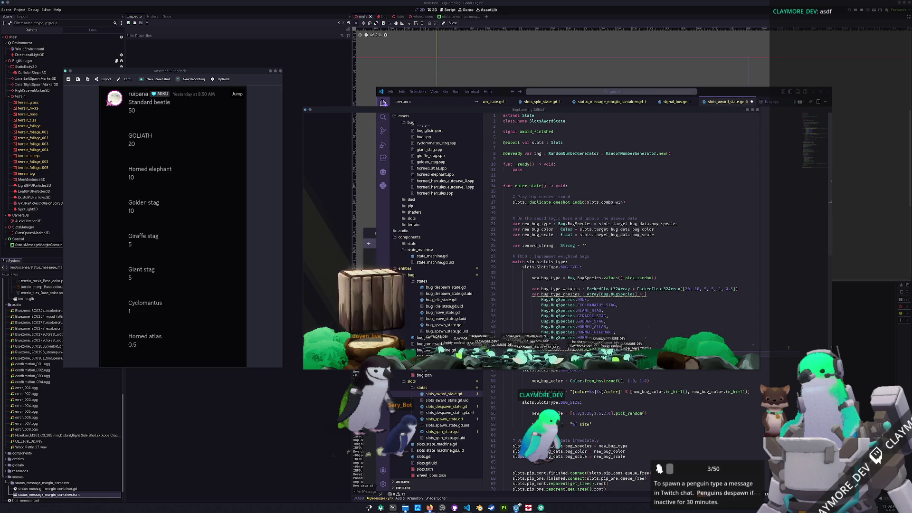
Step: Move the game window aside and wrap the rand_weighted result as a bug_type_choices index
left_click(660, 349)
mouse_move(366, 133)
left_mouse_down()
mouse_move(261, 161)
mouse_move(249, 248)
left_mouse_up()
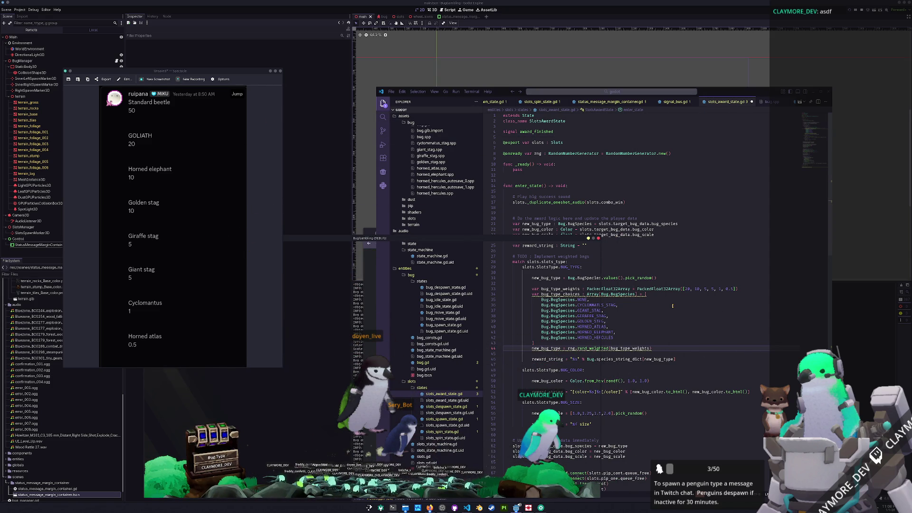
left_click(603, 305)
left_click(534, 342)
scroll(566, 319, "down", 2)
left_click(568, 312)
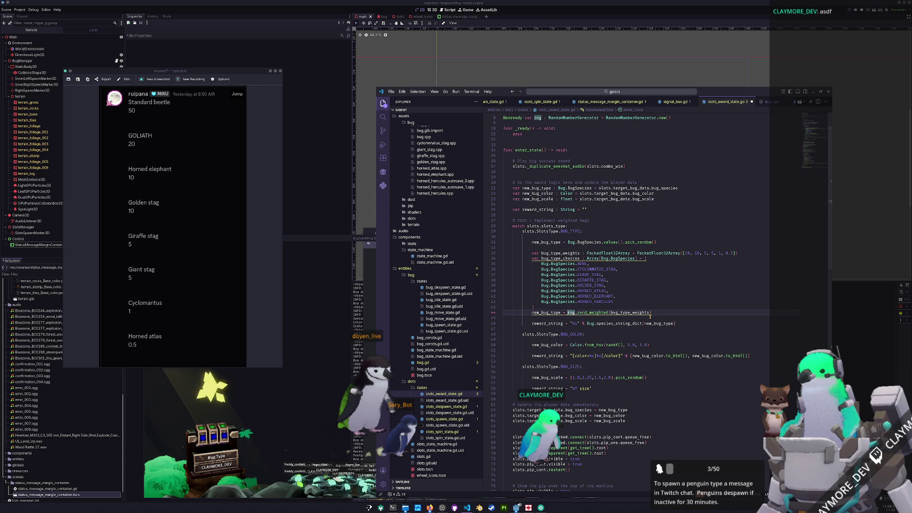
type("bug_t")
key("Return")
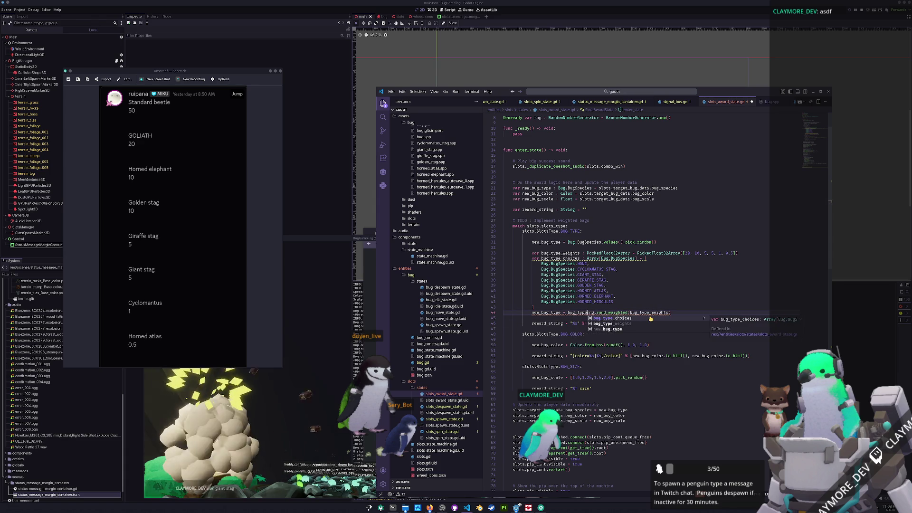
type("[")
key("End")
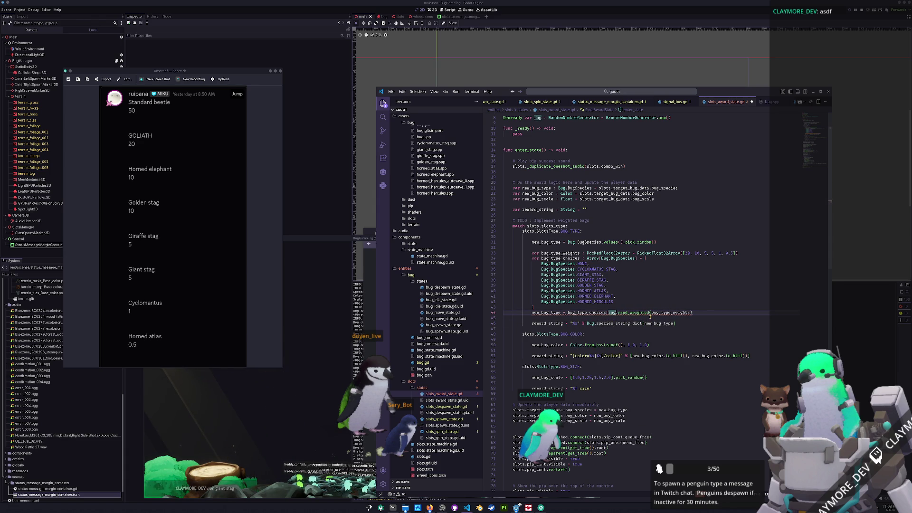
Step: Delete the old pick_random species line and save the script
left_click(650, 317)
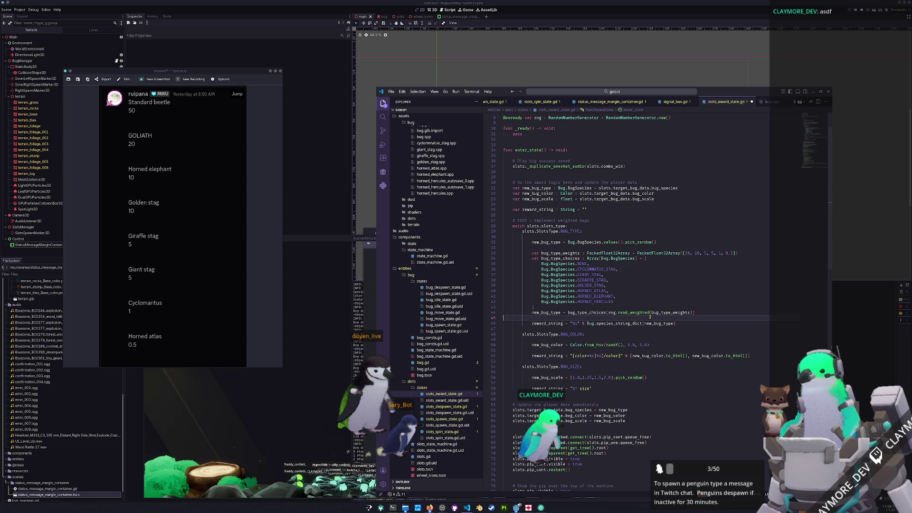
key("Up")
key("Up")
key("Up")
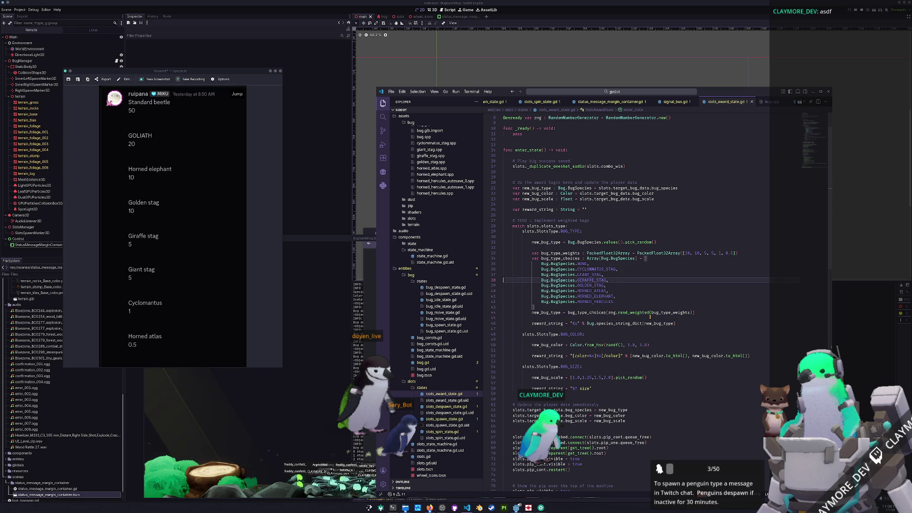
key("Up")
key("Up")
key("Up")
key("ctrl+shift+Left")
key("ctrl+shift+Left")
key("ctrl+shift+Left")
key("ctrl+shift+Left")
key("ctrl+shift+Left")
key("BackSpace")
key("Delete")
key("Delete")
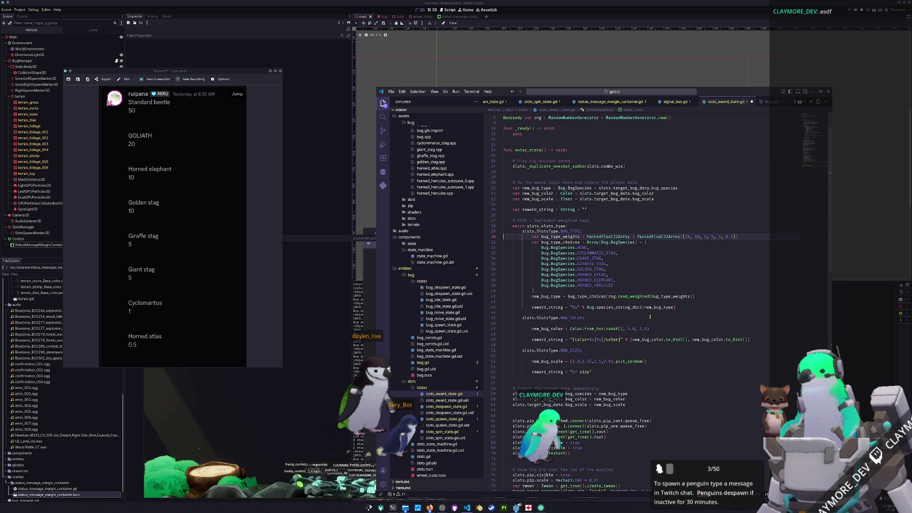
key("ctrl+s")
key("Down")
key("Down")
key("Down")
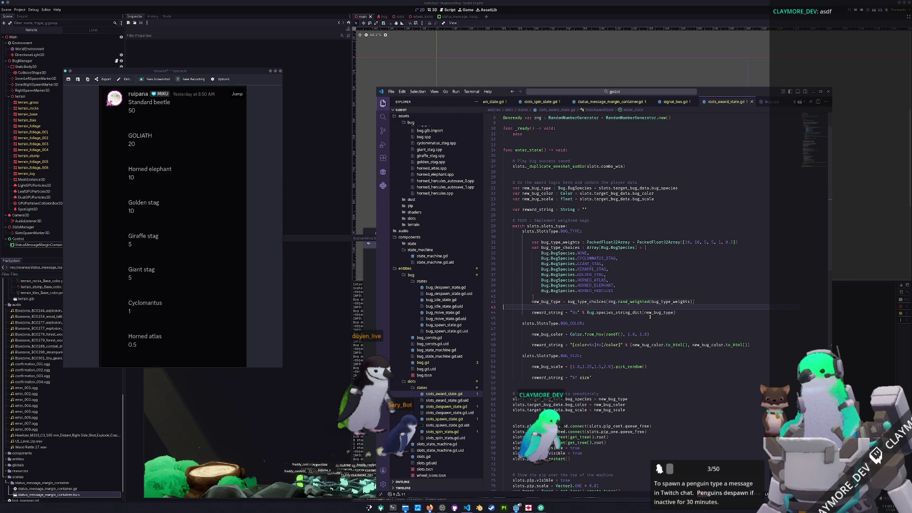
Step: Break the bug_type_weights array so each weight, down to 0.5, sits on its own line
scroll(643, 265, "down", 2)
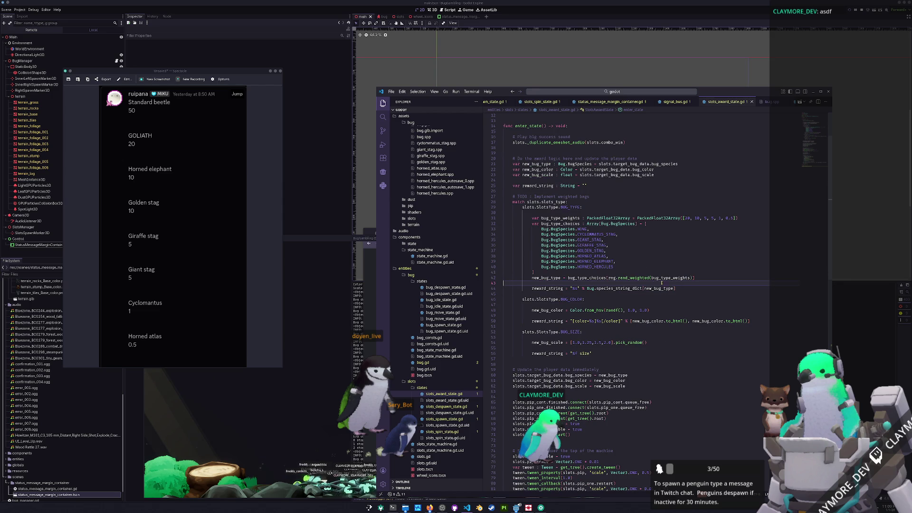
left_click(683, 218)
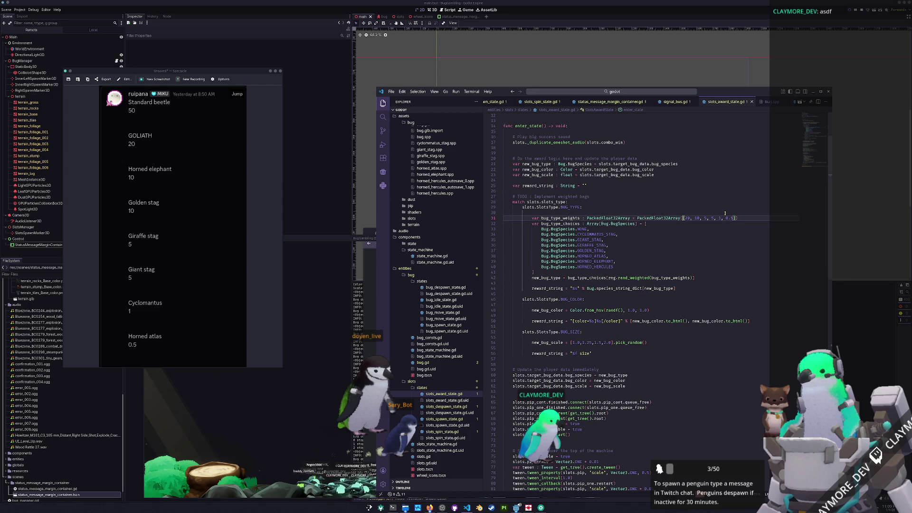
key("Return")
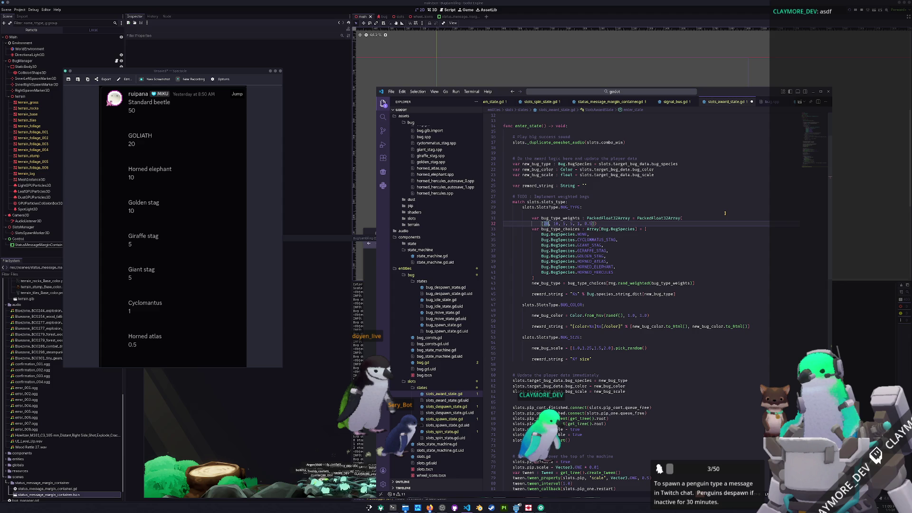
key("Return")
key("Return")
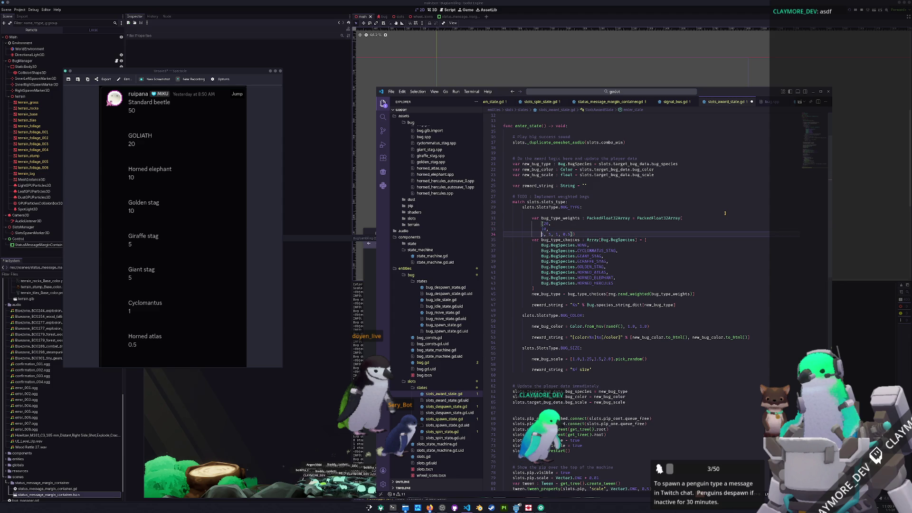
key("Return")
key("Right")
key("Right")
key("Right")
key("Return")
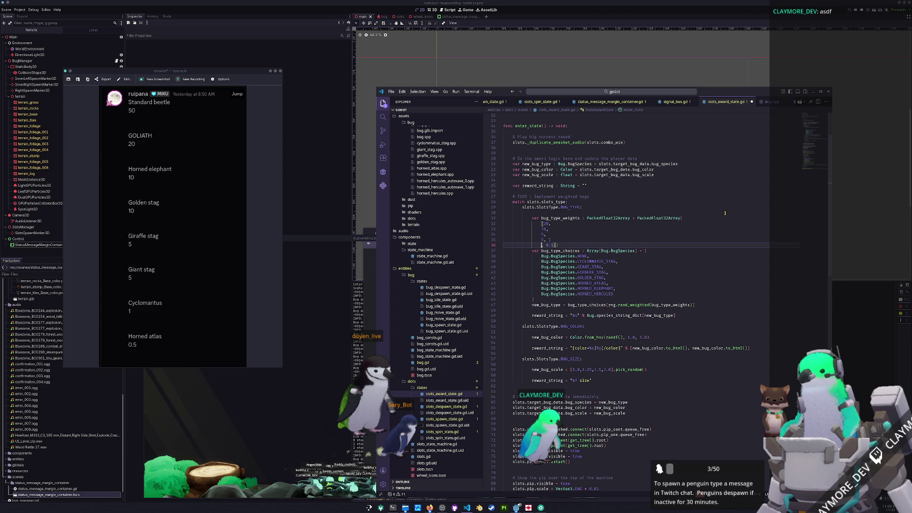
key("ctrl+z")
key("Left")
key("Return")
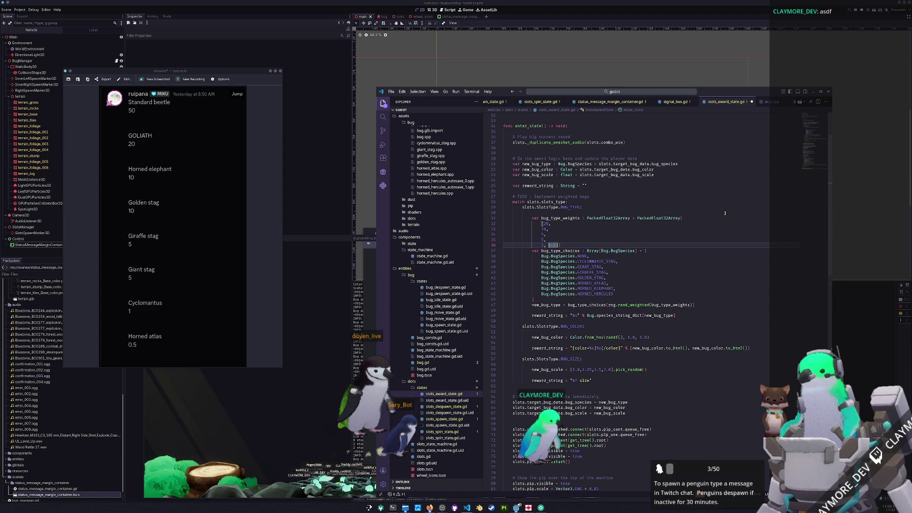
key("Return")
key("Return")
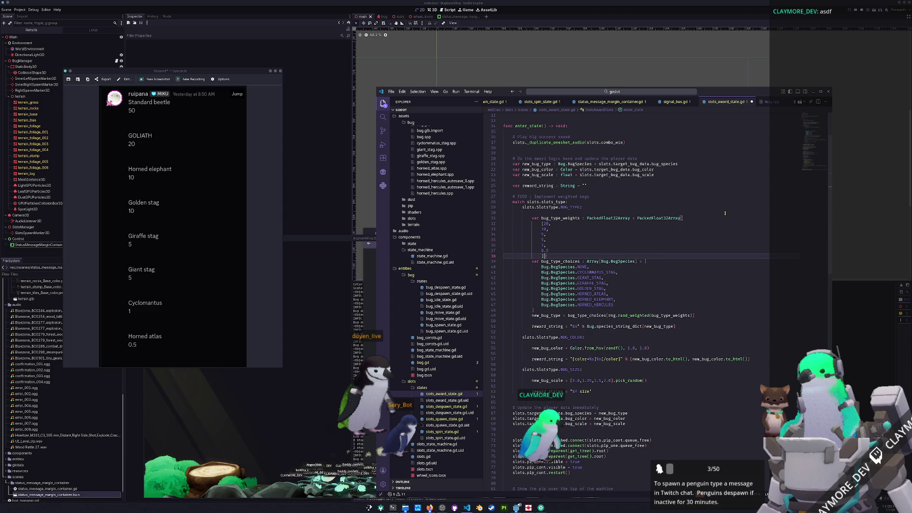
key("Return")
Step: Keep the closing brackets on their own line and delete the stray blank line before them
key("Up")
key("Up")
key("Up")
key("Down")
key("Down")
key("Down")
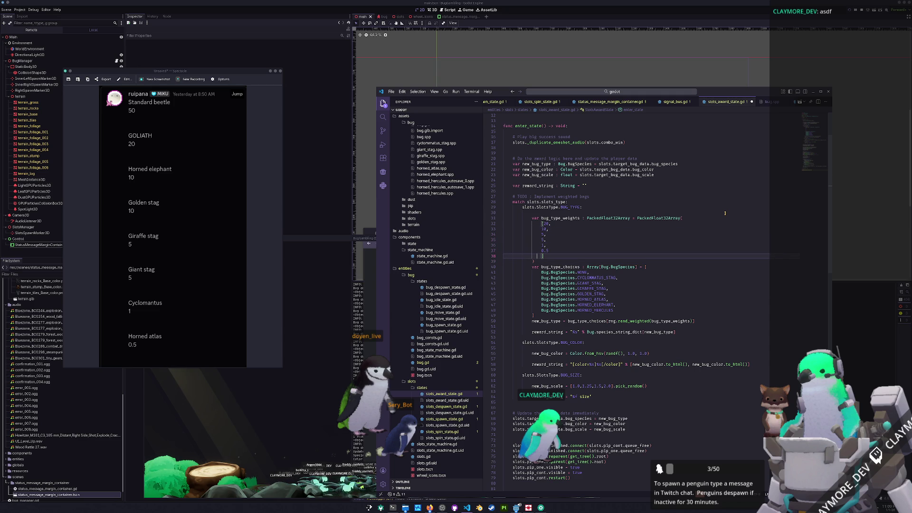
key("Up")
key("Up")
key("Up")
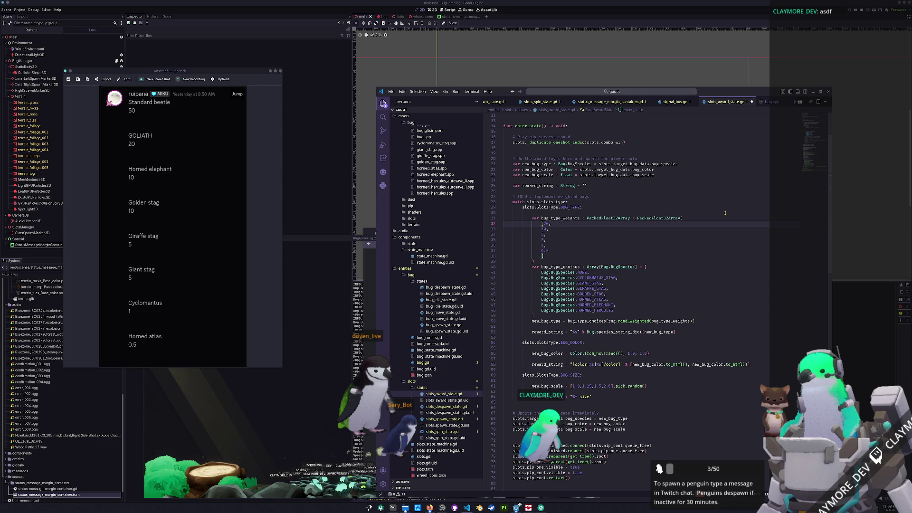
key("BackSpace")
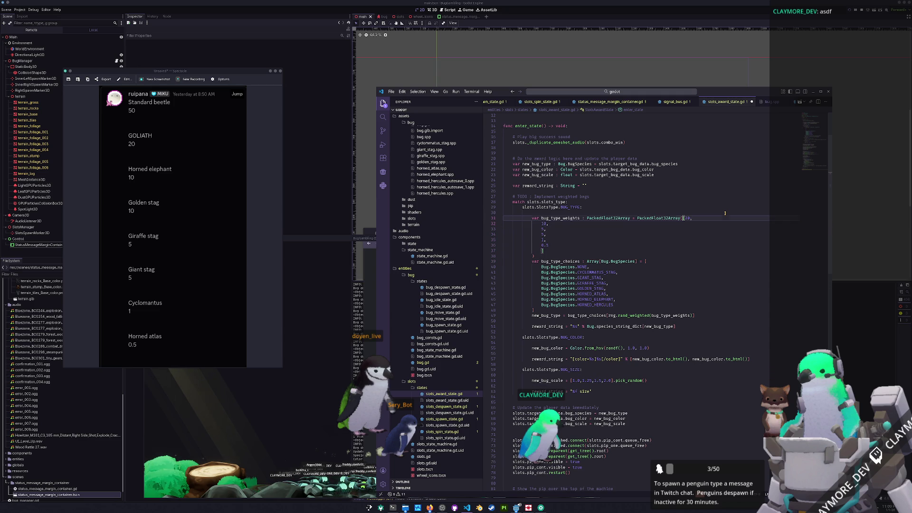
key("ctrl+z")
key("Down")
key("Down")
key("Down")
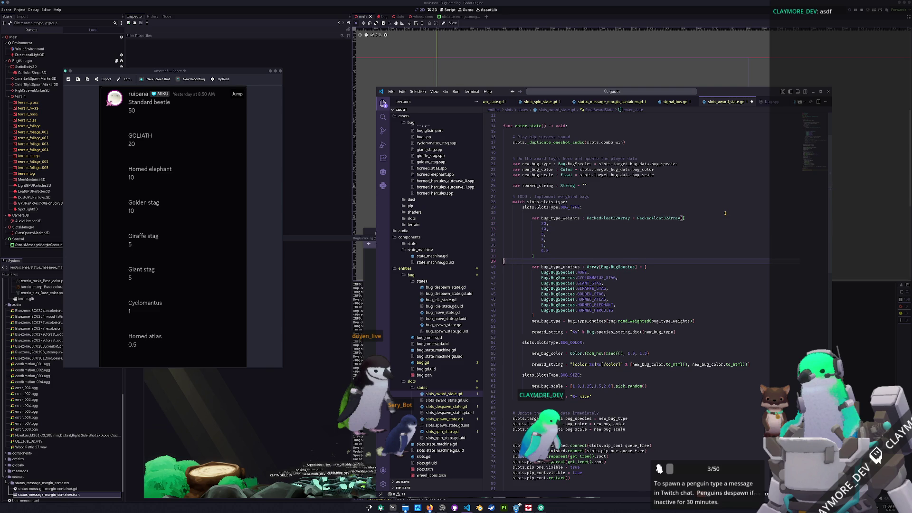
key("ctrl+shift+k")
key("Up")
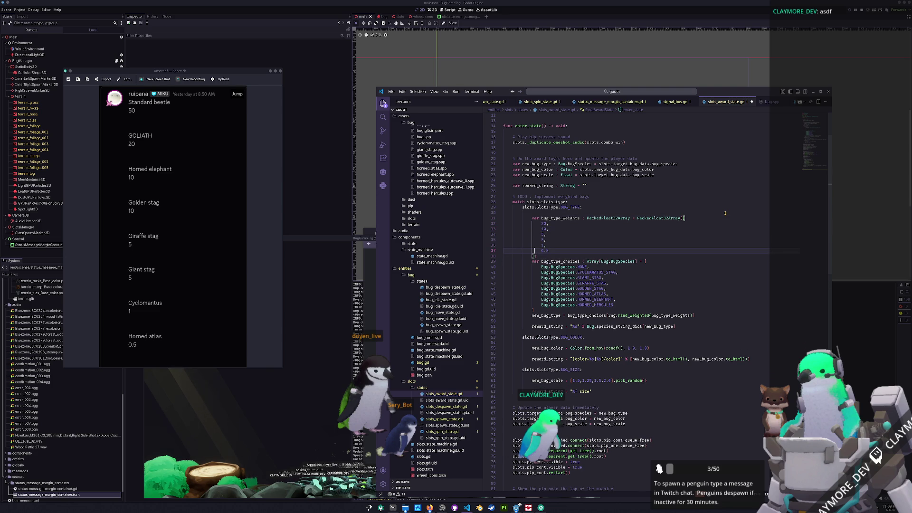
key("Up")
key("Up")
key("Up")
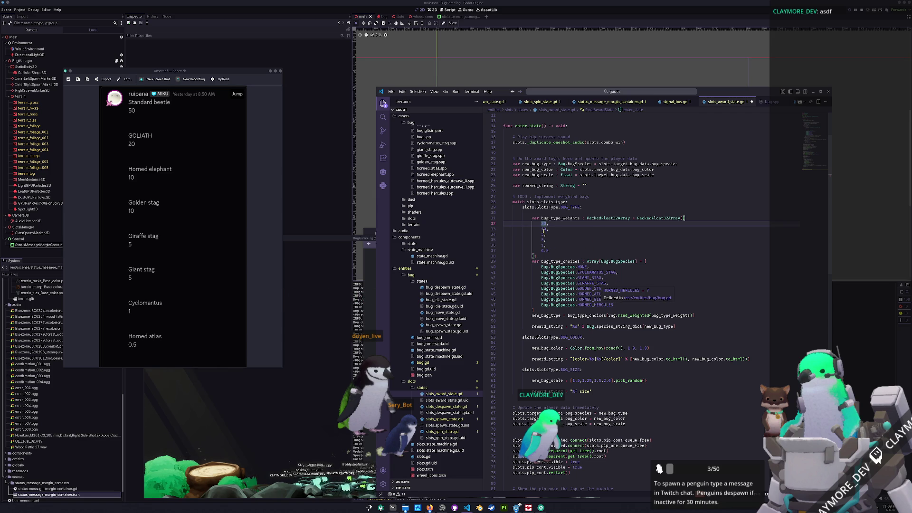
Step: Add new weight lines below the 0.5 entry for the smaller 0.25 and 0.1 weights
key("Down")
key("Down")
key("Down")
key("Down")
key("Down")
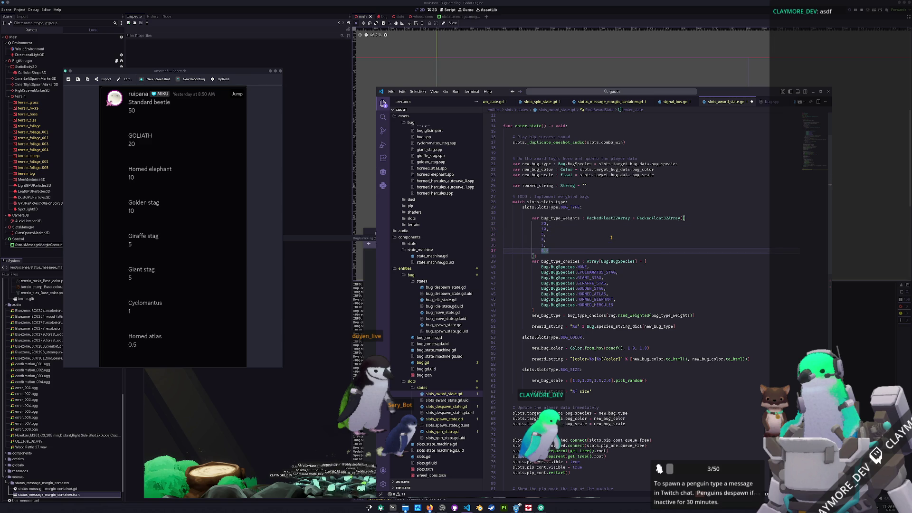
key("Return")
type(".1,")
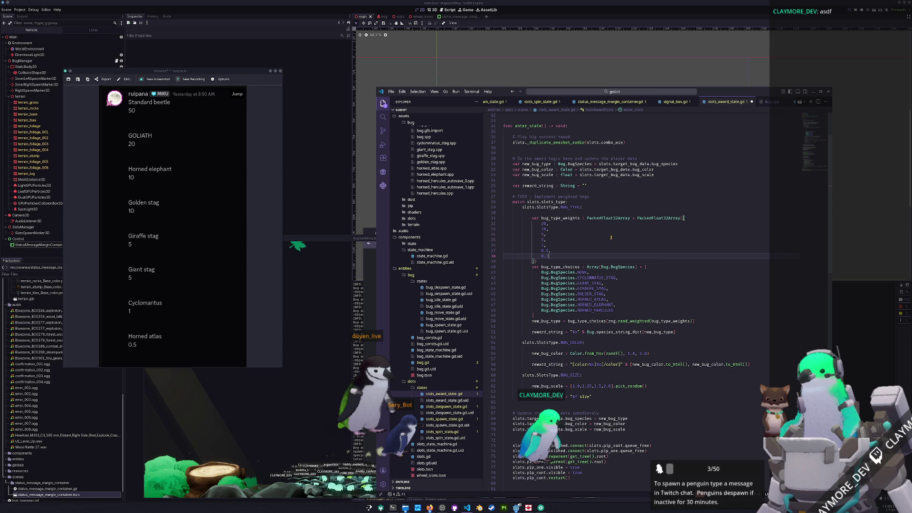
key("Return")
key("Up")
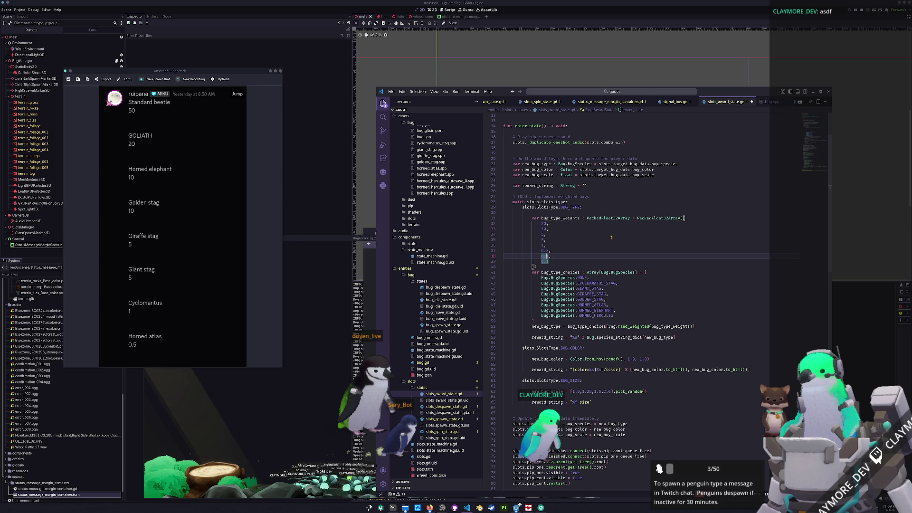
key("BackSpace")
type("3")
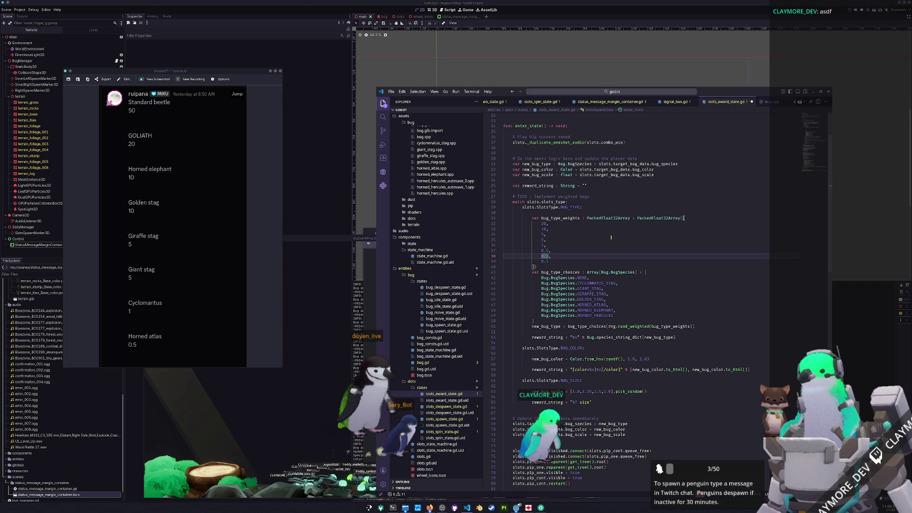
Step: Rewrite the 5, 10 and 20 weights as decimals 5.0, 10.0 and 20.0
key("Up")
key("Up")
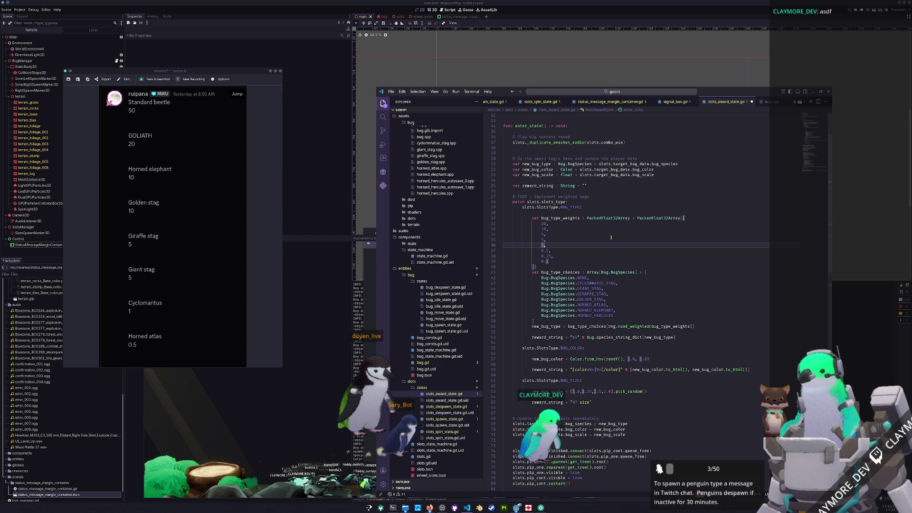
key("Up")
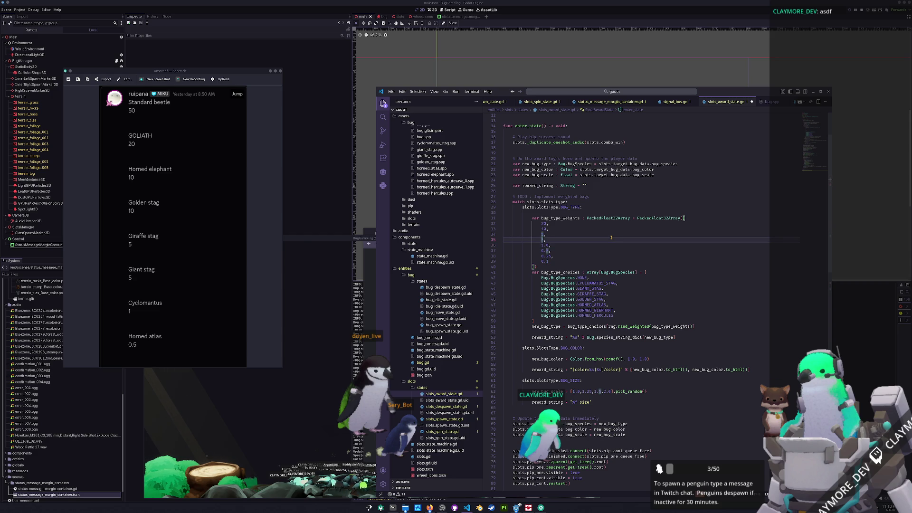
key("Up")
key("Left")
key("shift+Left")
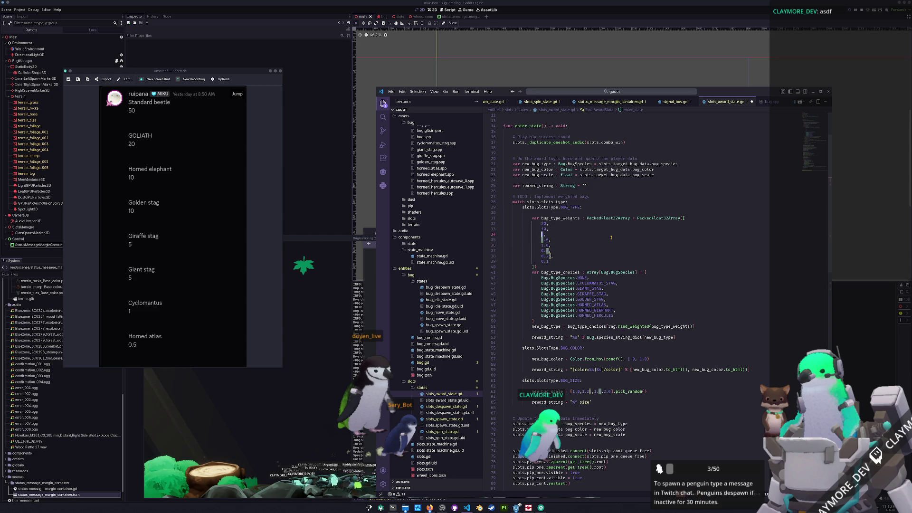
type(".")
key("shift+Left")
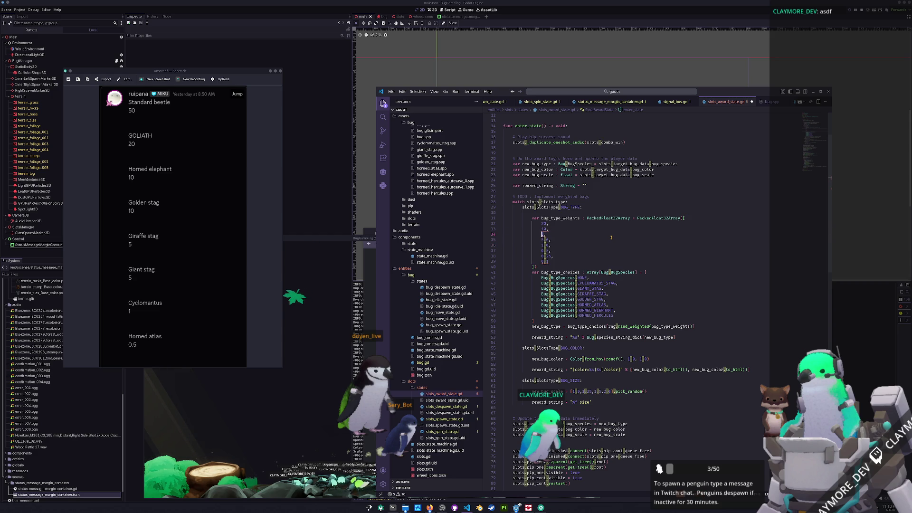
type("5.0")
key("Up")
key("Left")
key("shift+Left")
key("shift+Left")
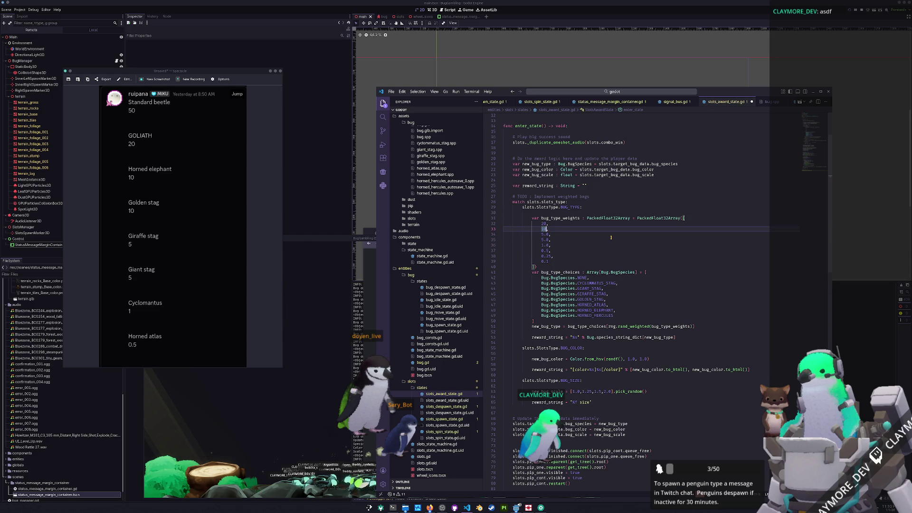
key("Up")
key("Left")
type("20.0")
Step: Check the final 0.1 weight and move below the bug species choices array
key("Down")
key("Down")
key("Down")
key("shift+Left")
key("shift+Left")
key("shift+Left")
key("Down")
key("Down")
key("Down")
key("Right")
key("Right")
key("Right")
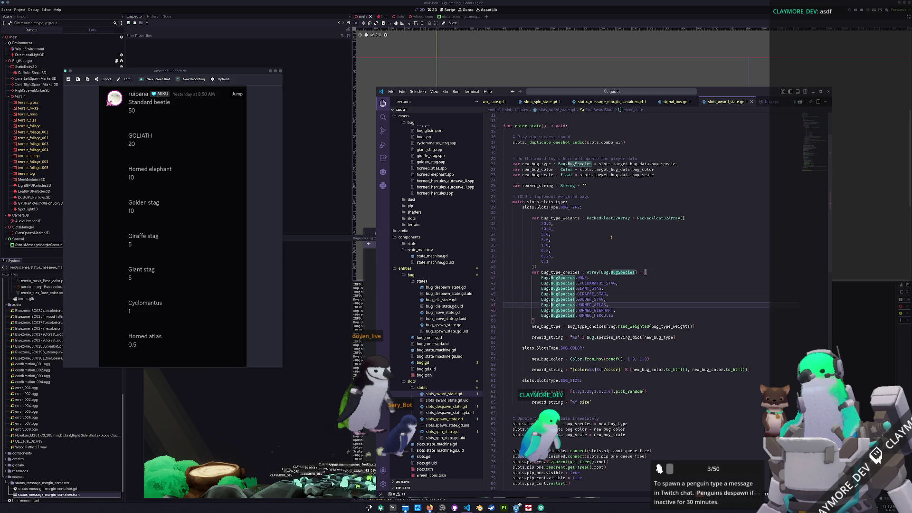
key("Down")
key("Down")
key("Down")
key("Down")
key("Down")
key("Up")
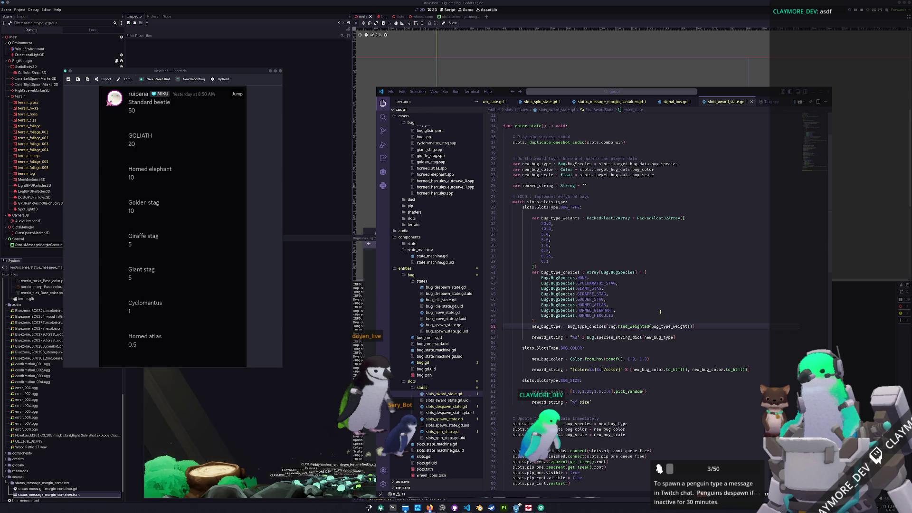
scroll(642, 323, "down", 3)
Step: Scroll to the BUG_COLOR case and take a Spectacle screenshot of the colour hex codes
scroll(618, 309, "down", 2)
left_click(584, 291)
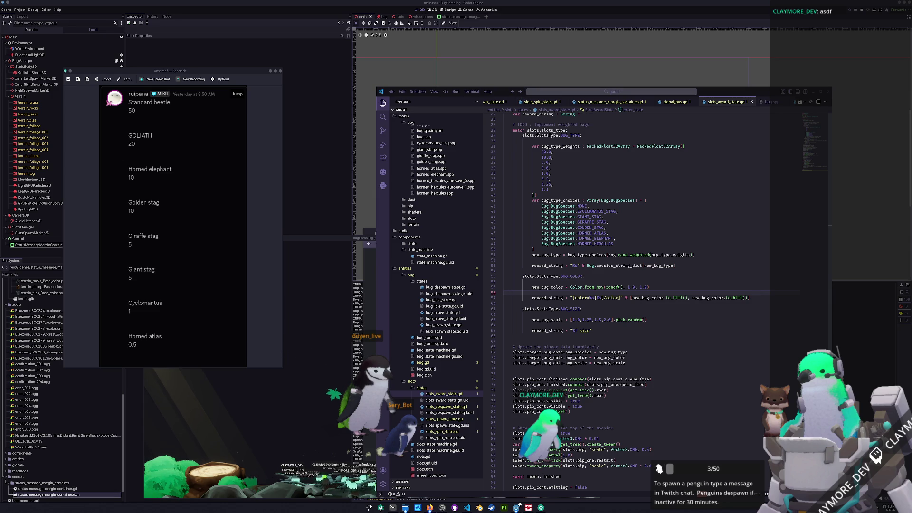
key("ctrl+n")
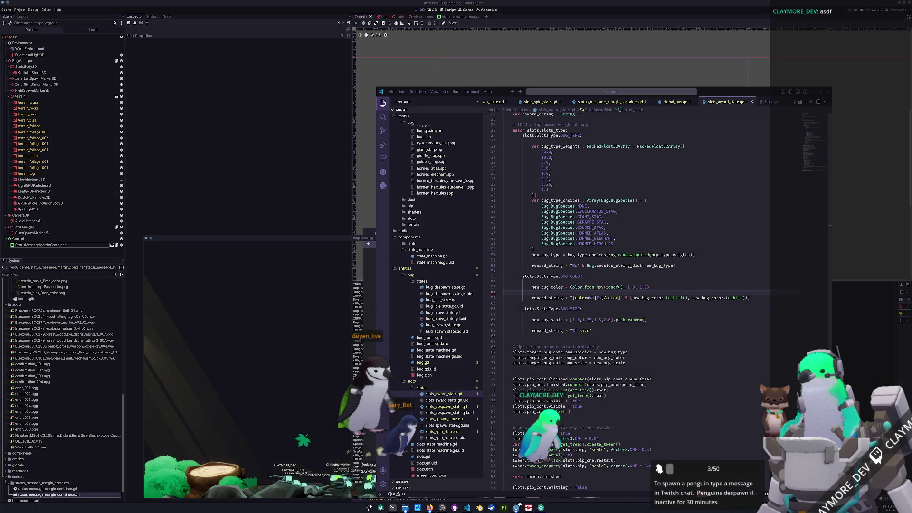
mouse_move(736, 234)
left_mouse_down()
mouse_move(267, 145)
mouse_move(219, 84)
left_mouse_up()
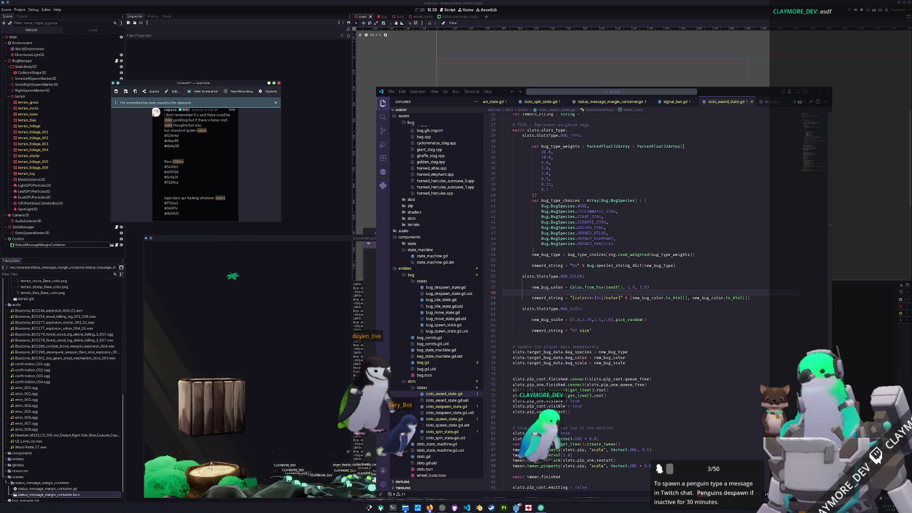
left_click(561, 289)
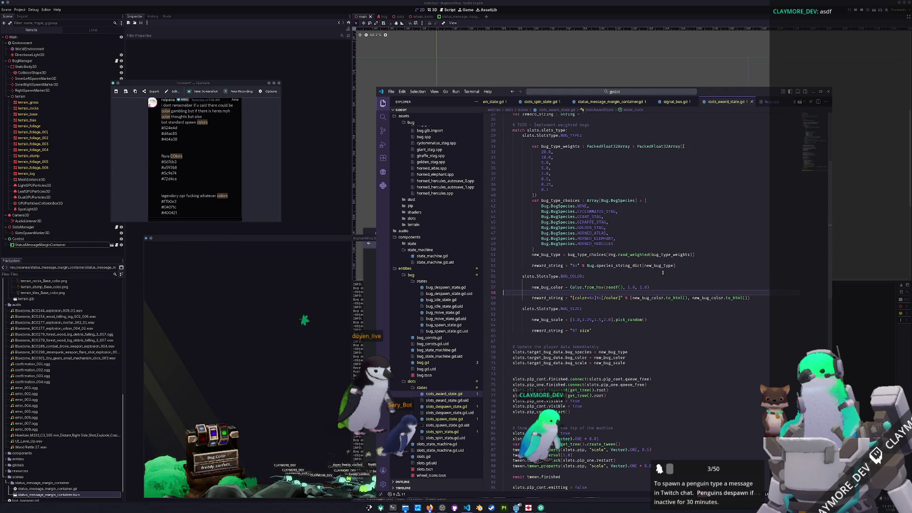
Step: Insert a new line under new_bug_color and begin a var declaration
key("Return")
key("Return")
type("var")
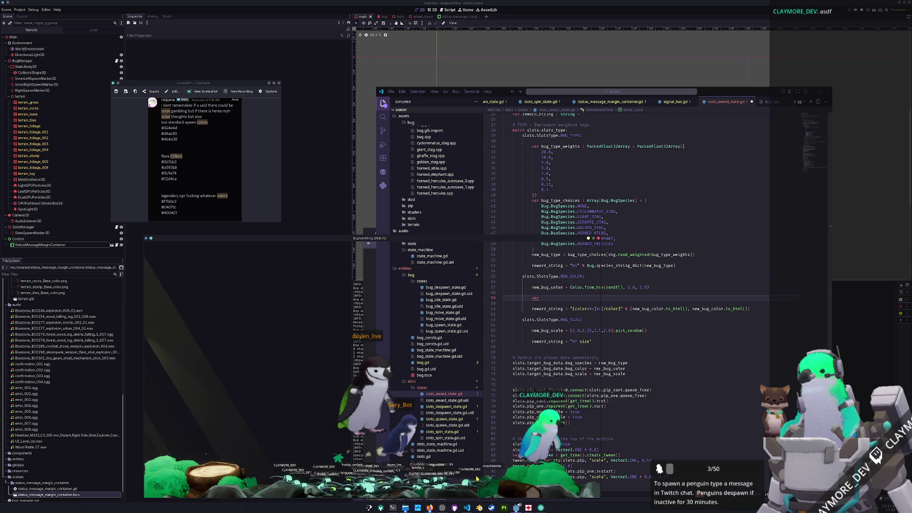
left_click(618, 298)
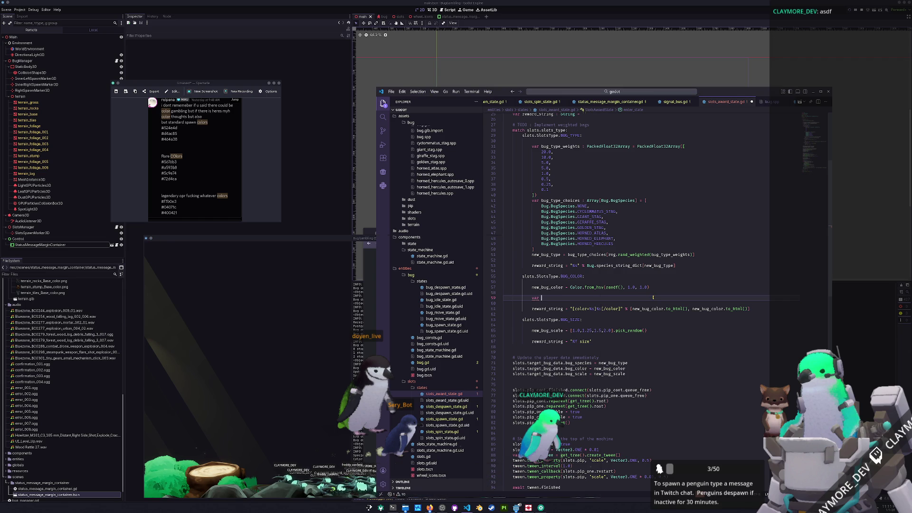
Step: Declare bug_color_weights : PackedFloat32Array initialised with a multi-line PackedFloat32Array list
type("bug_color")
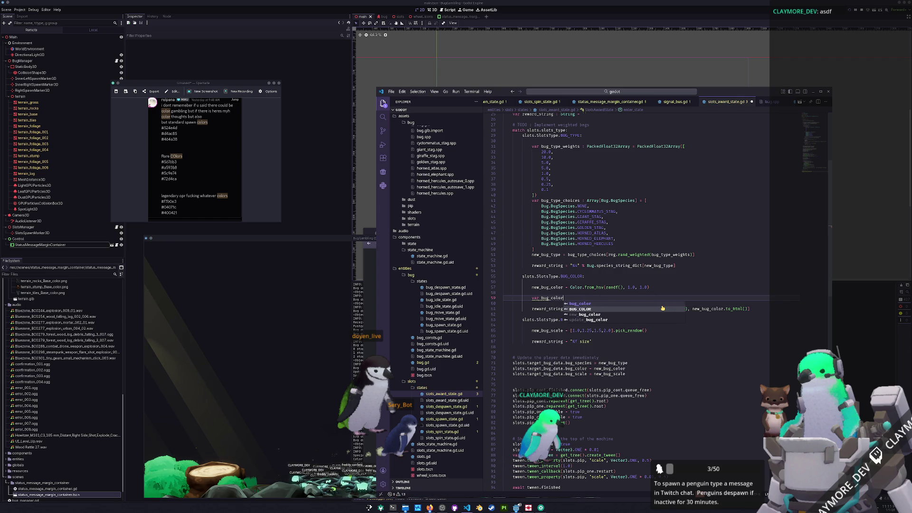
type("_weights : PackedFl")
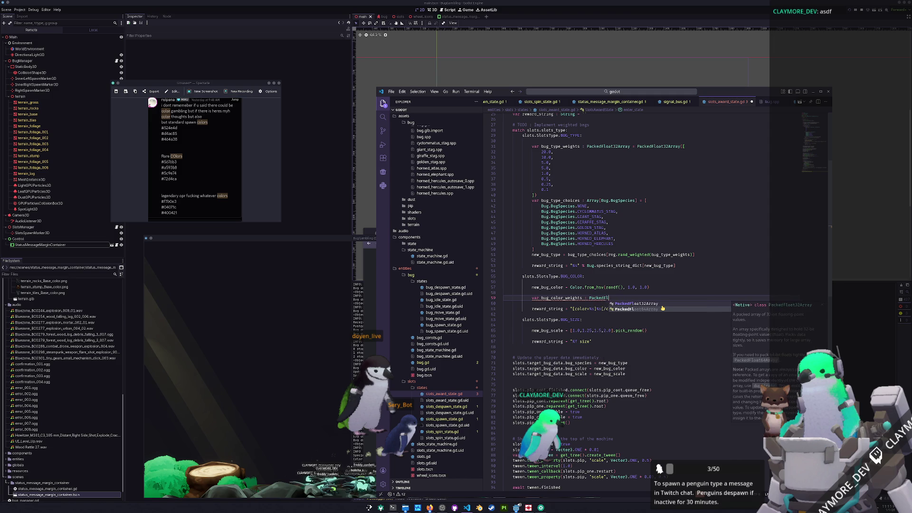
key("Return")
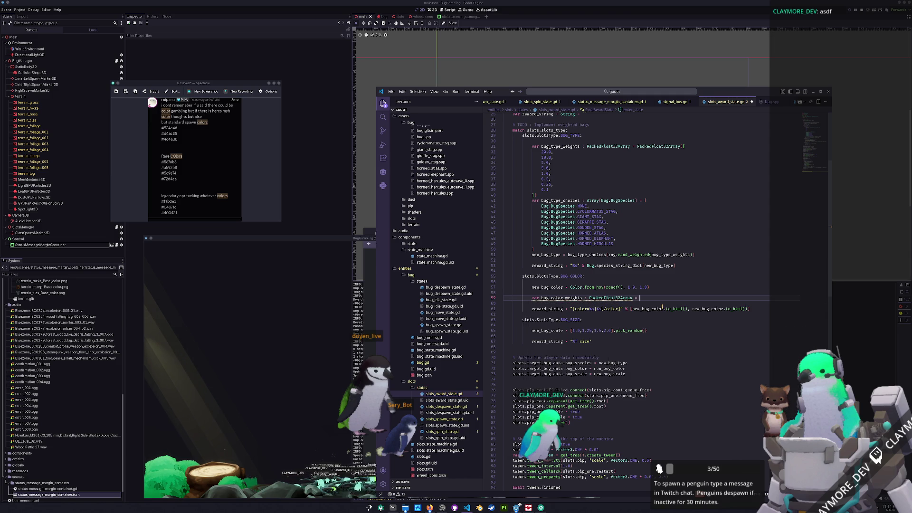
type("PackedFloat32Arr")
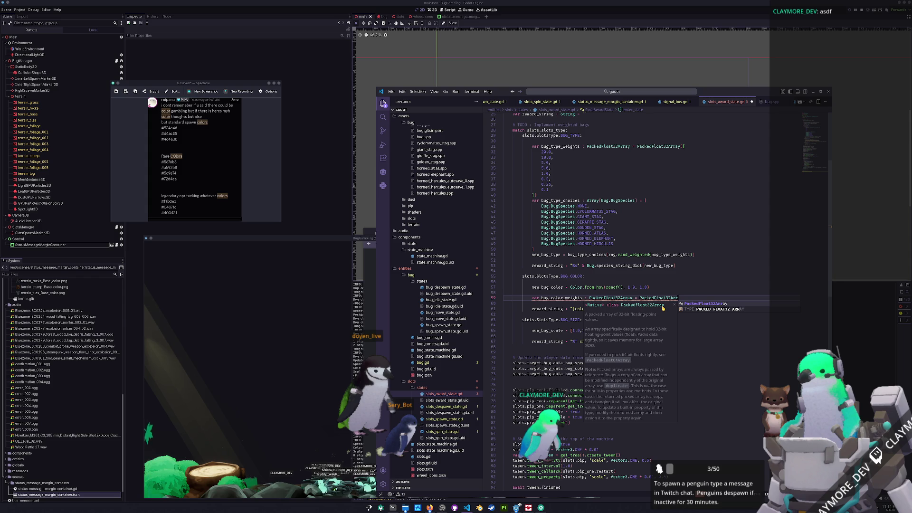
key("Return")
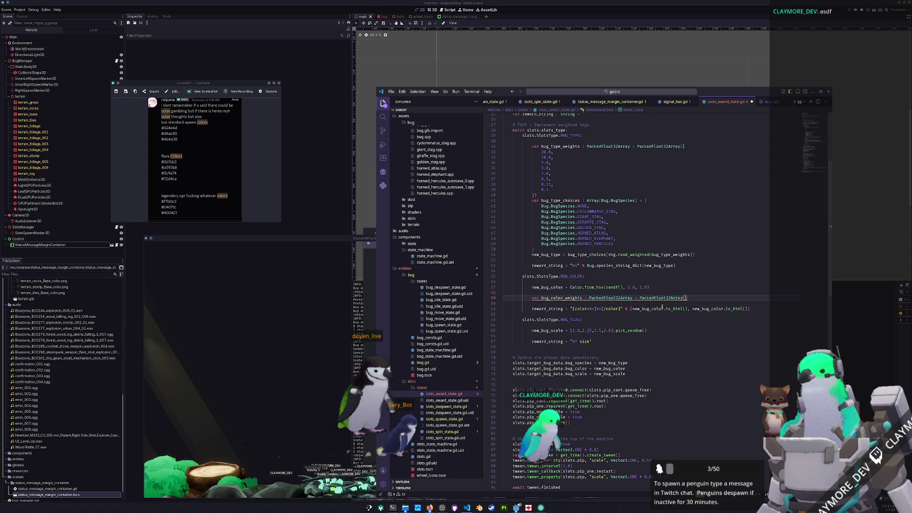
key("Return")
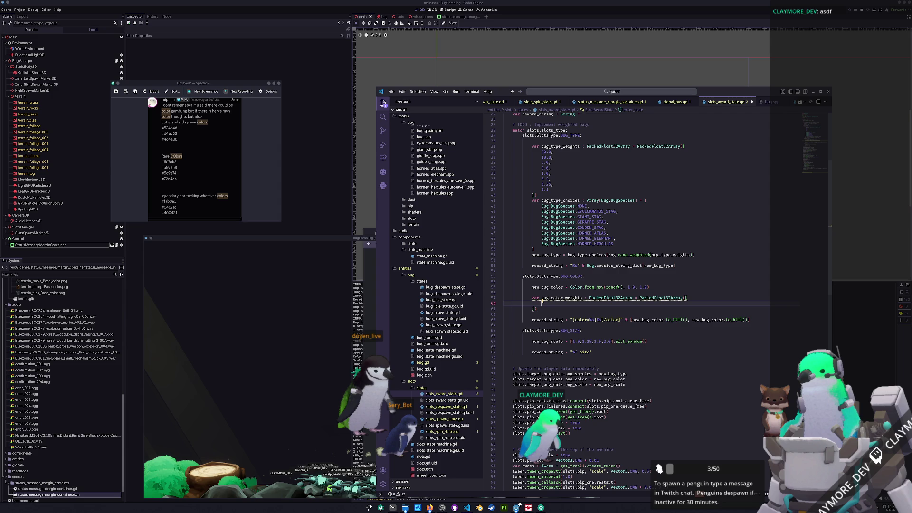
Step: Enter the 20.0 and two 10.0 weights, then four 5.0 weights via copy-paste
type("10.0,")
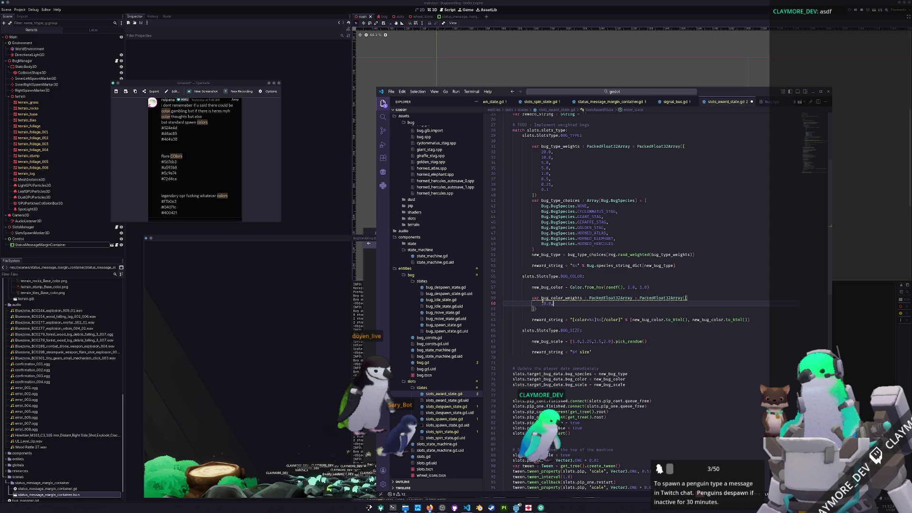
key("shift+alt+Down")
key("shift+alt+Down")
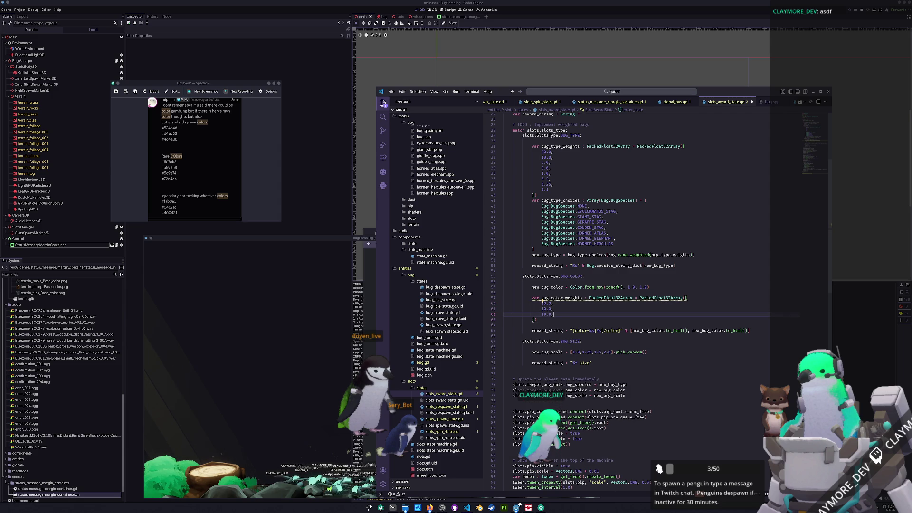
key("Return")
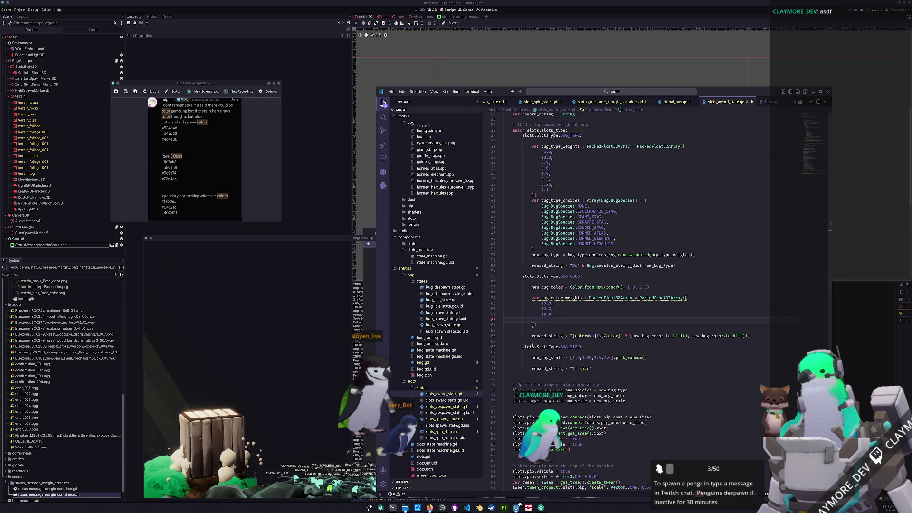
type("5.")
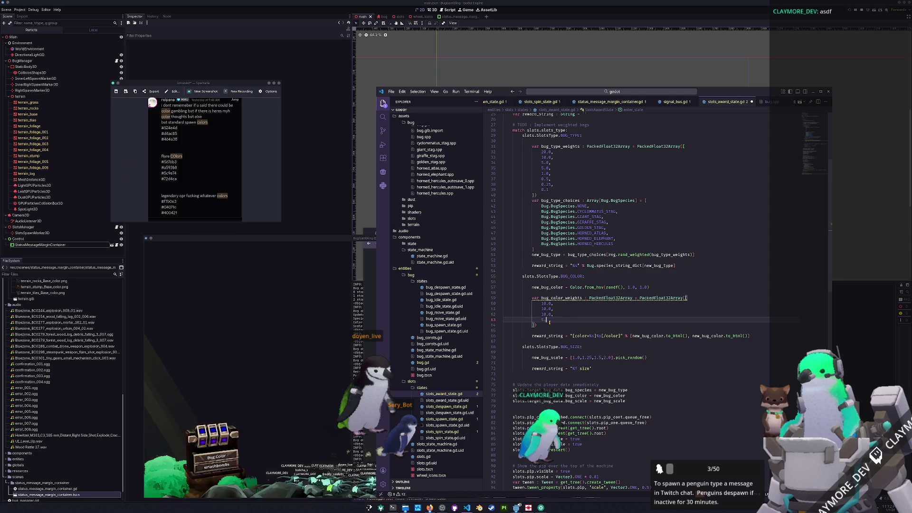
key("Return")
double_click(550, 321)
double_click(547, 320)
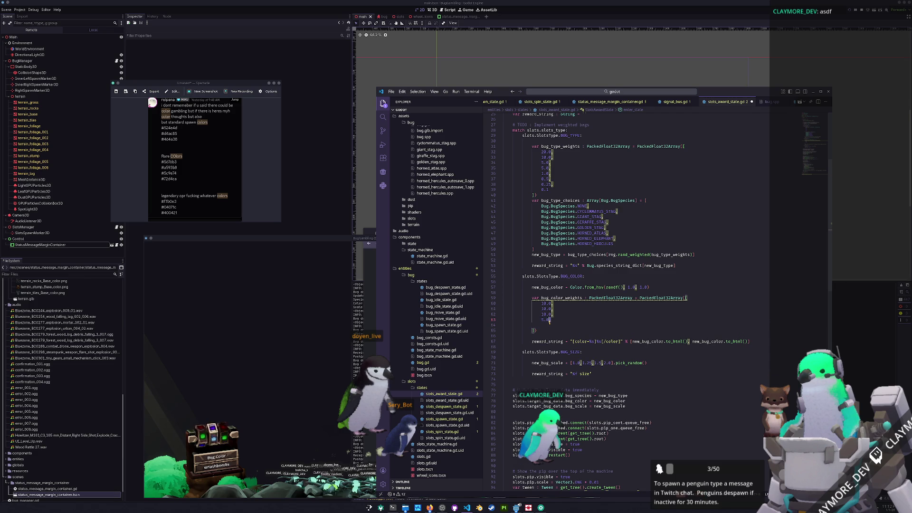
left_click(550, 323)
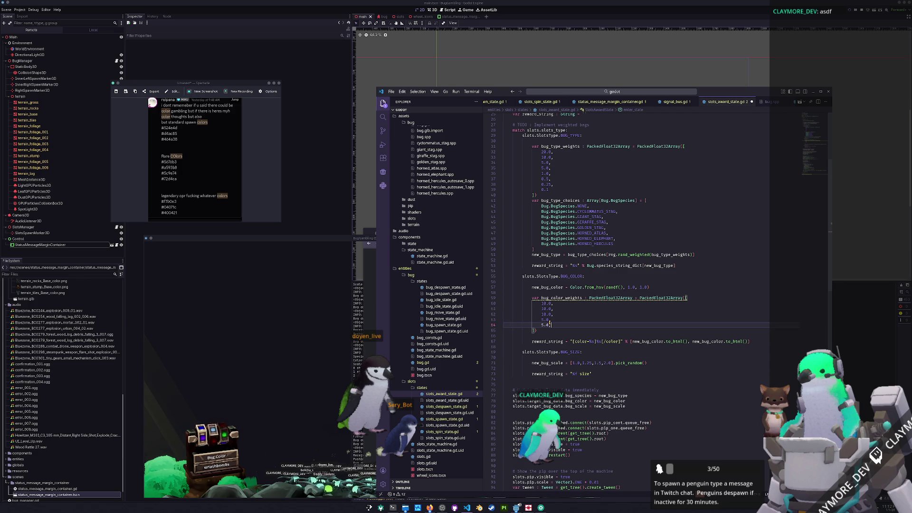
key("ctrl+v")
key("ctrl+v")
key("ctrl+v")
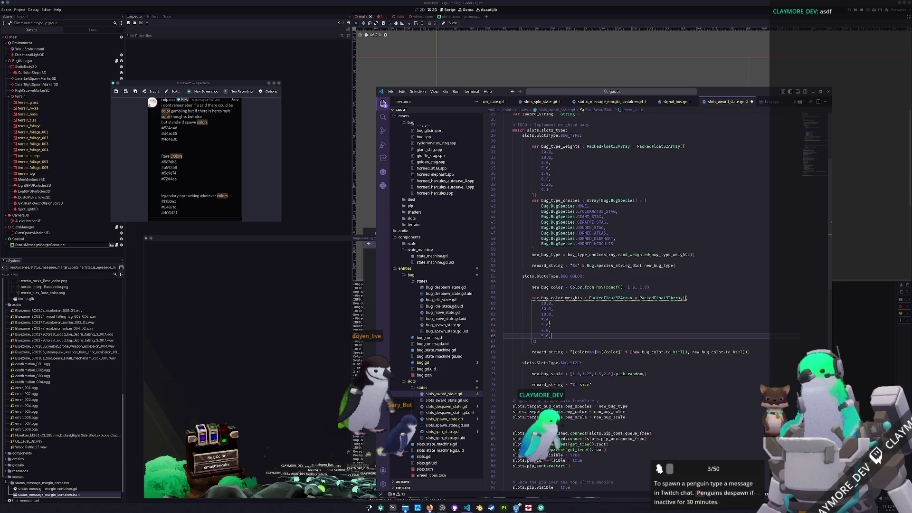
Step: Add the three 1.0 weights, each on its own line, to finish the list
type("1.0,")
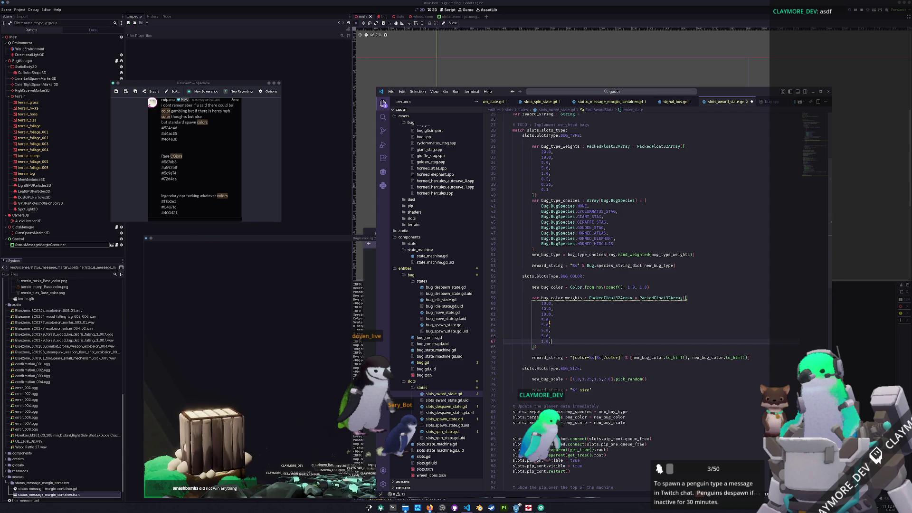
key("shift+Home")
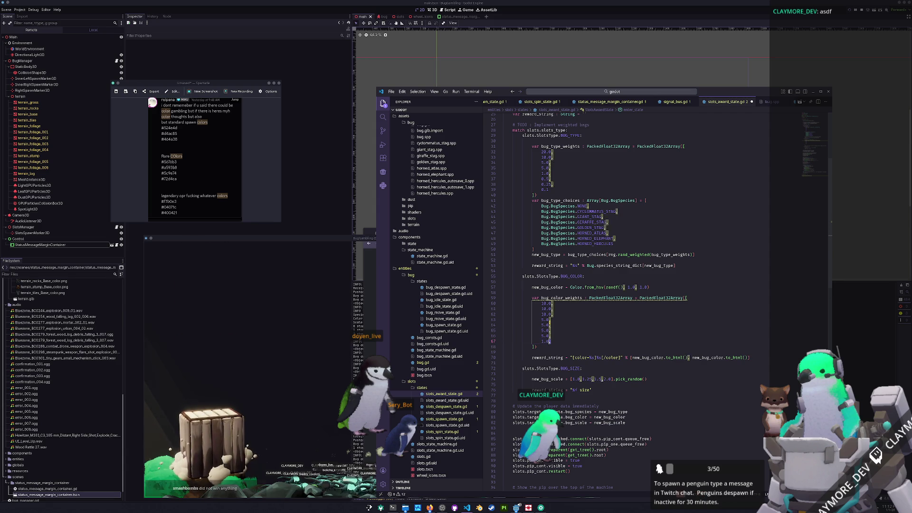
key("End")
type(",1.0,")
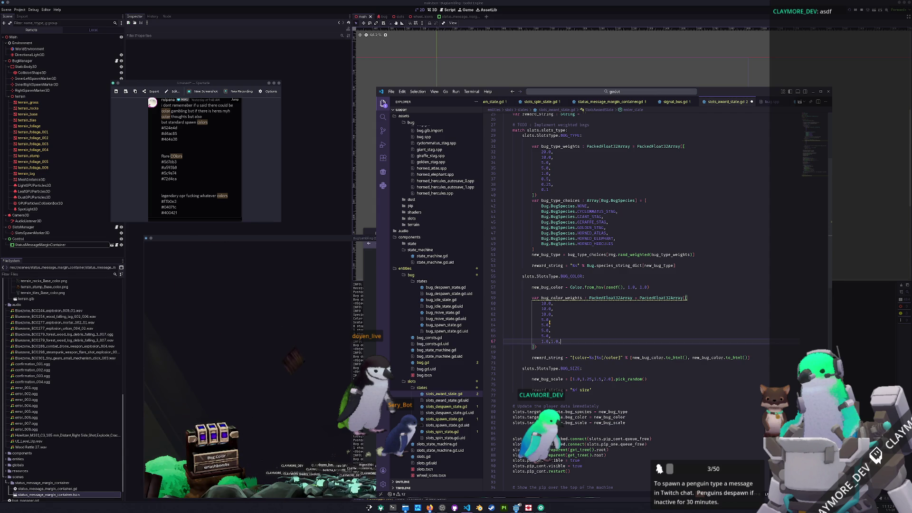
key("Left")
key("Left")
key("Left")
key("Return")
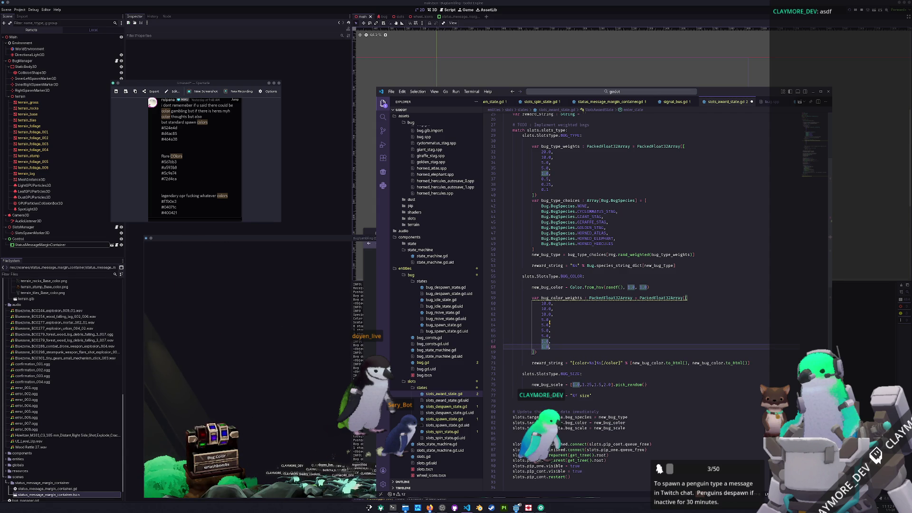
key("End")
key("Return")
type("1.0,")
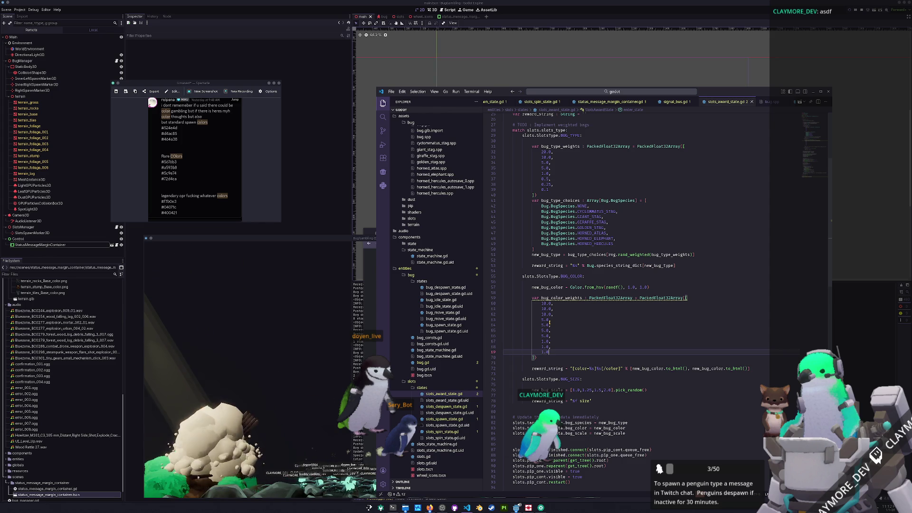
left_click(298, 293)
left_click_drag(737, 92, 807, 27)
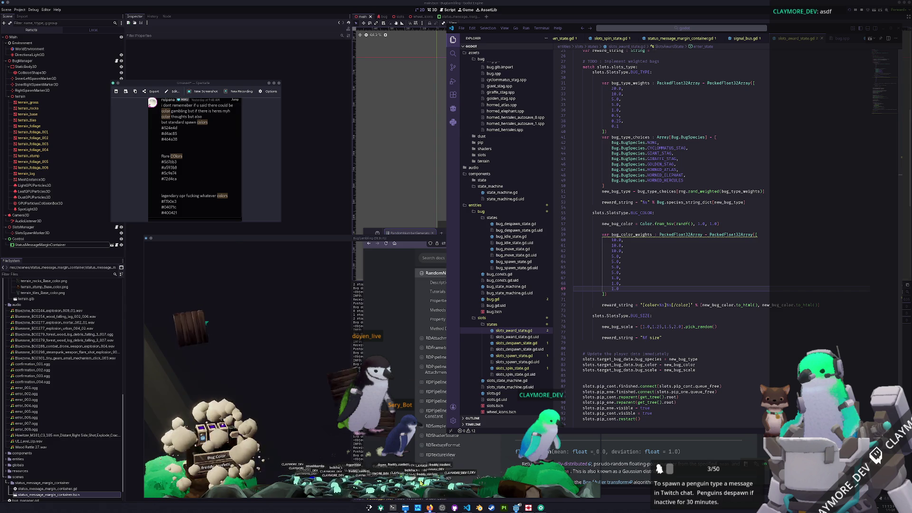
Step: Return to the code and scroll down to the last 1.0 weight of bug_color_weights
left_click(652, 295)
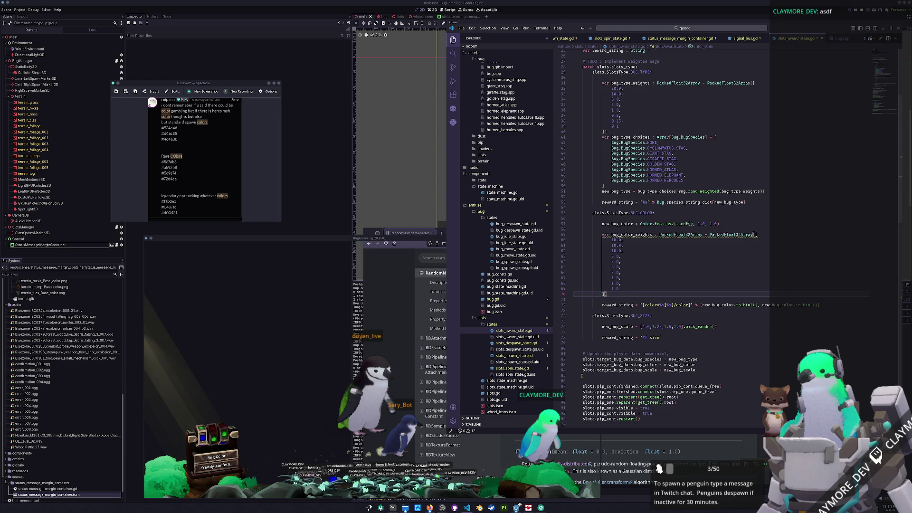
scroll(612, 280, "down", 2)
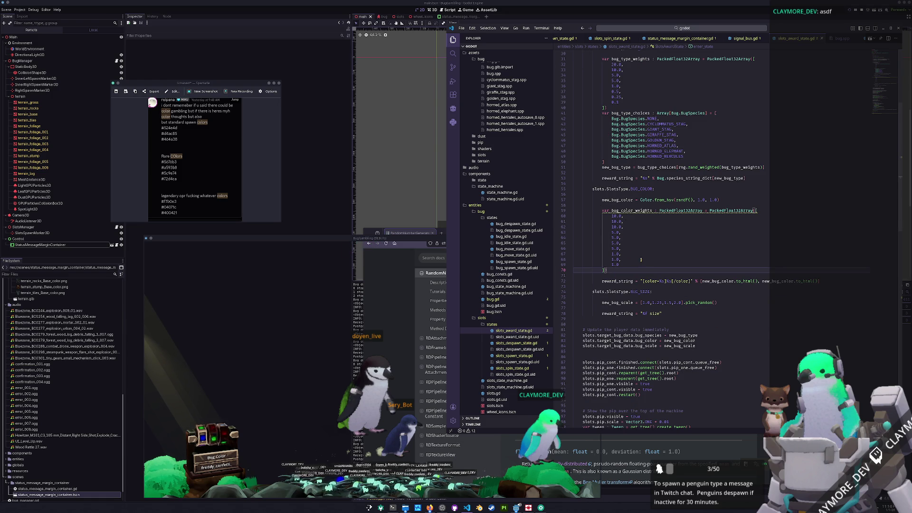
key("Up")
Step: Add a comma after the last 1.0 and open 'var bug_color_choices : Array[Color] = [' below
key("End")
type(",")
key("Down")
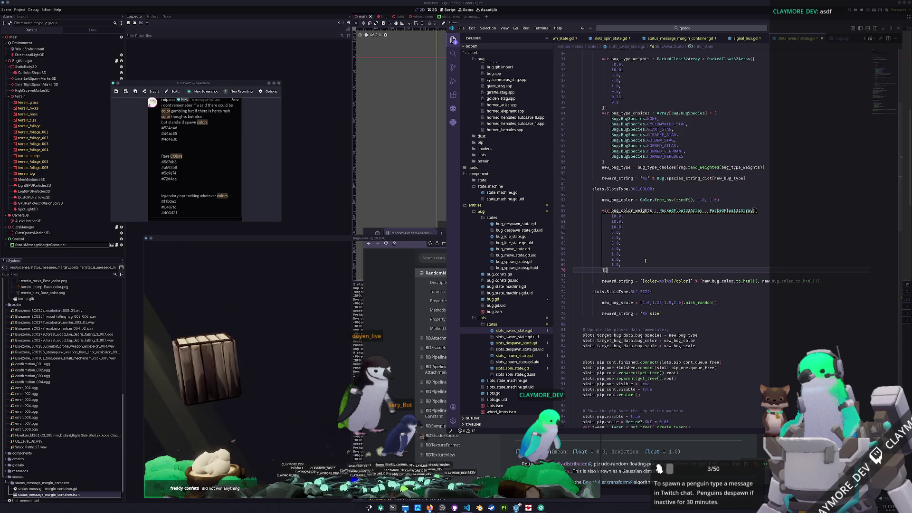
key("Return")
type("var")
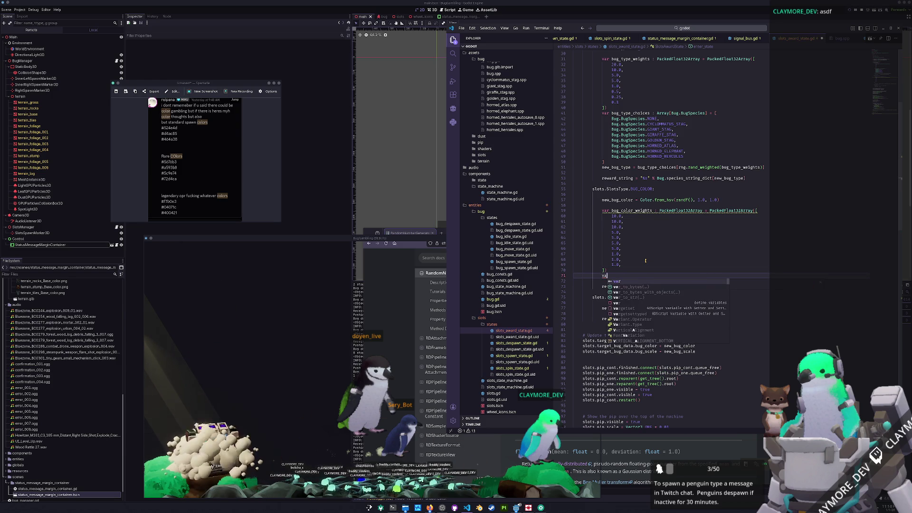
type(" bug_col")
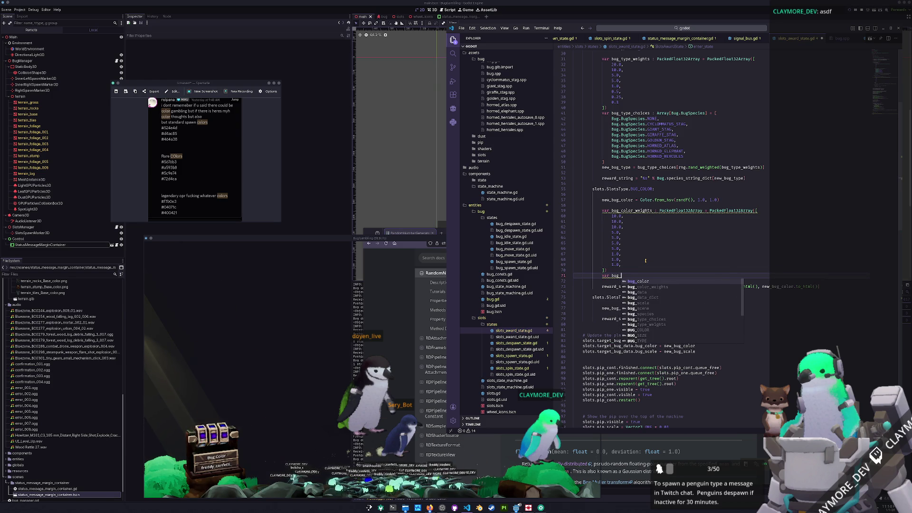
type("or_choices : ")
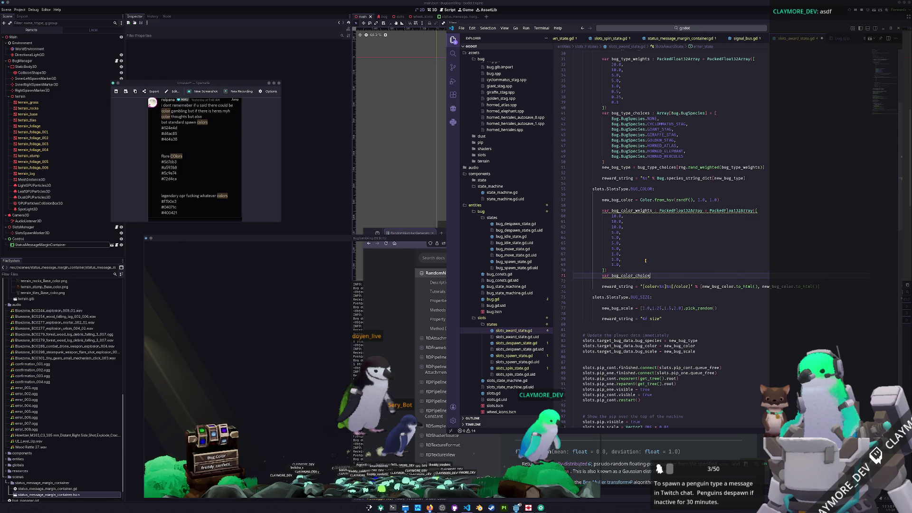
type("Packed")
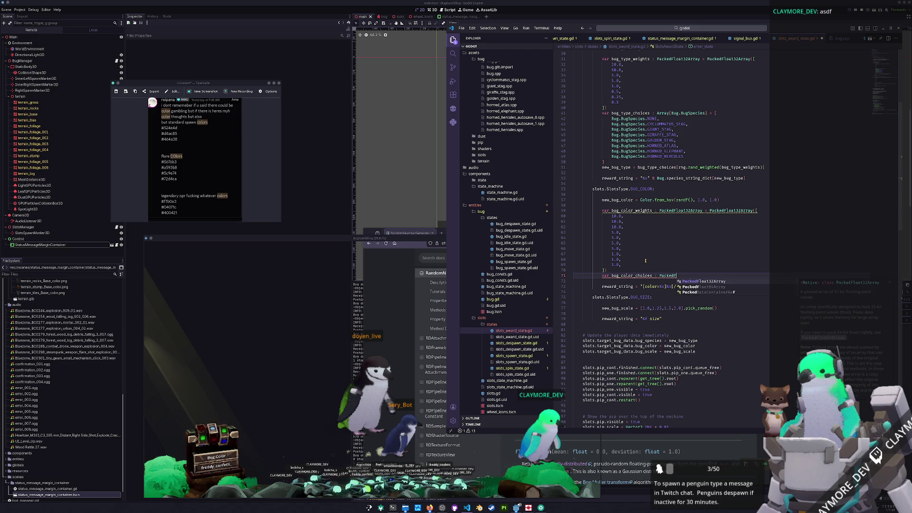
key("BackSpace")
key("BackSpace")
key("BackSpace")
key("BackSpace")
key("BackSpace")
type("Array[Color] = [")
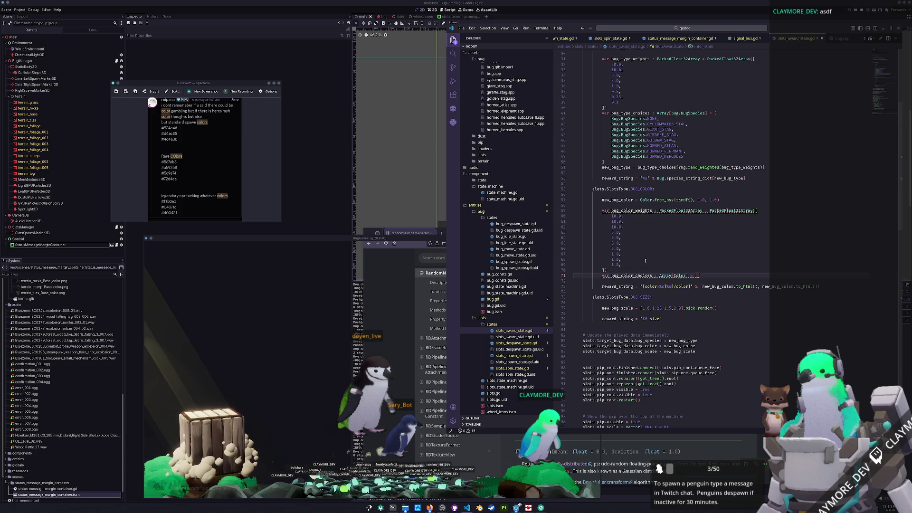
key("Return")
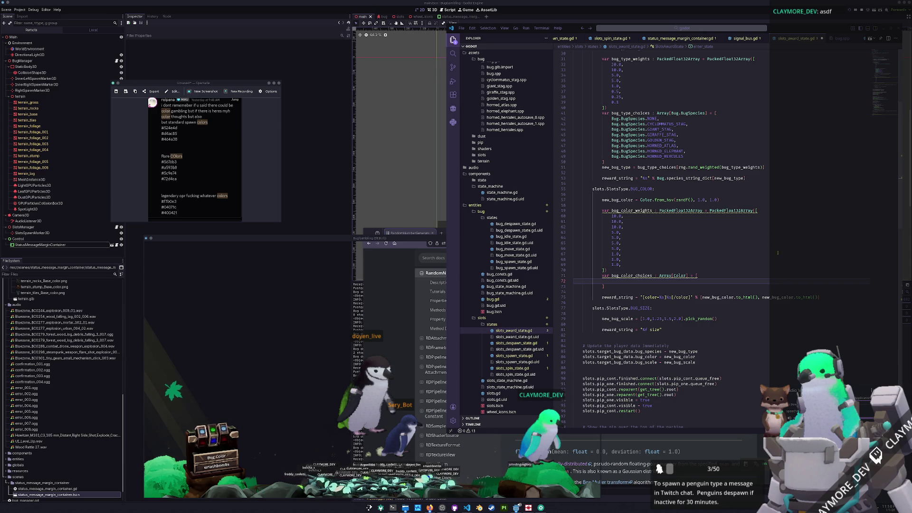
left_click(726, 286)
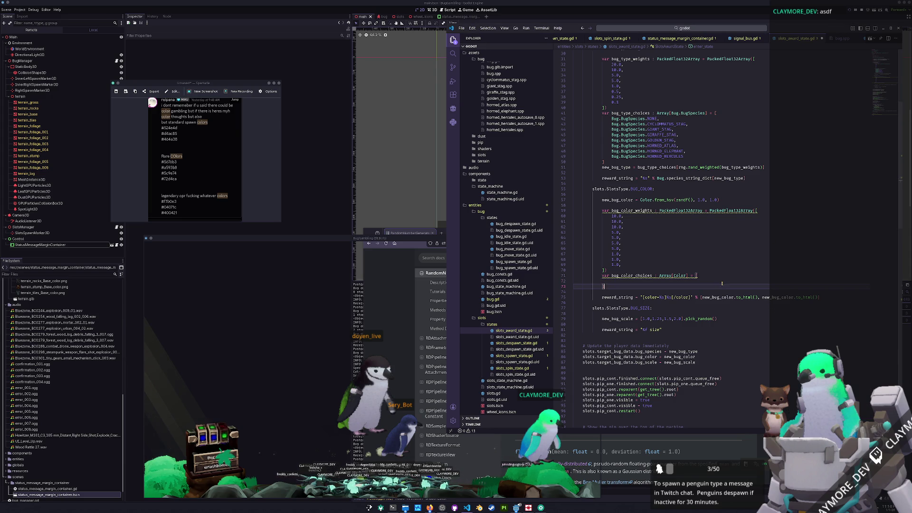
Step: Add bug_color_choices entries Color("#524e4d"), a #d4 shade, #464a38 and #5676b3, one per line
type("Color")
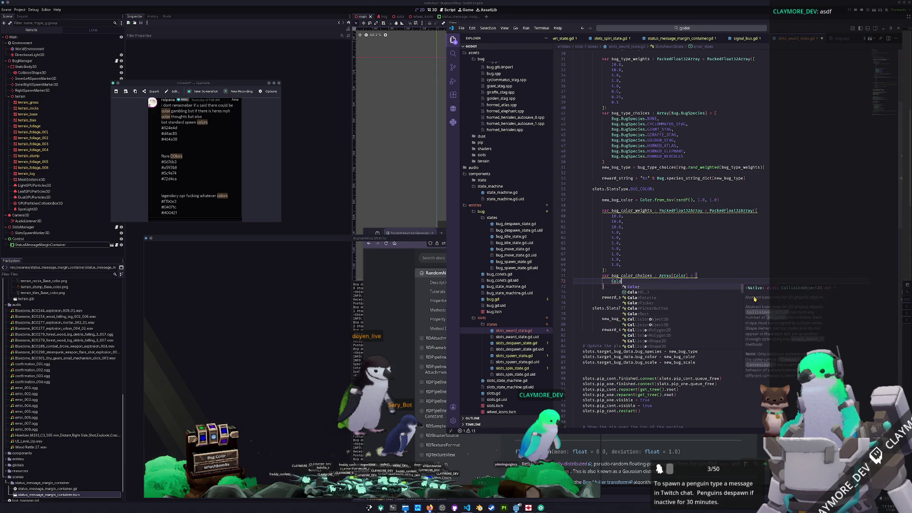
type("(\"")
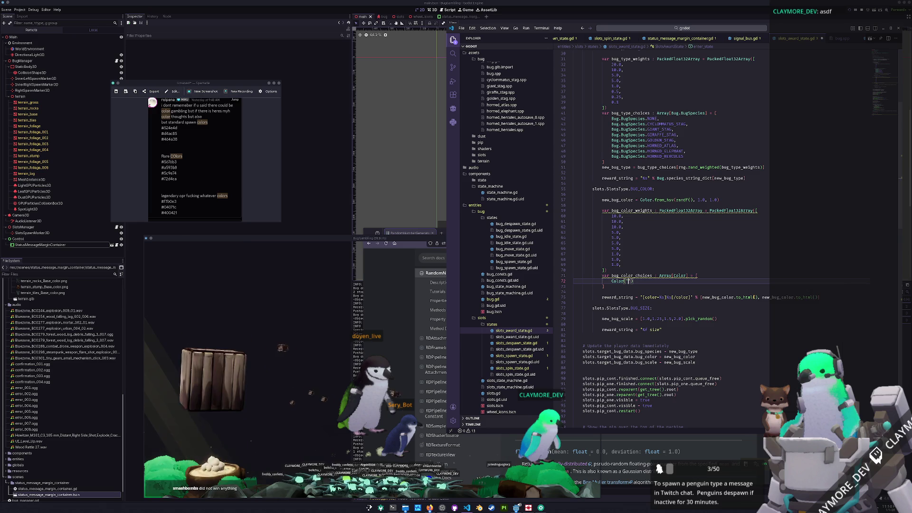
type("#")
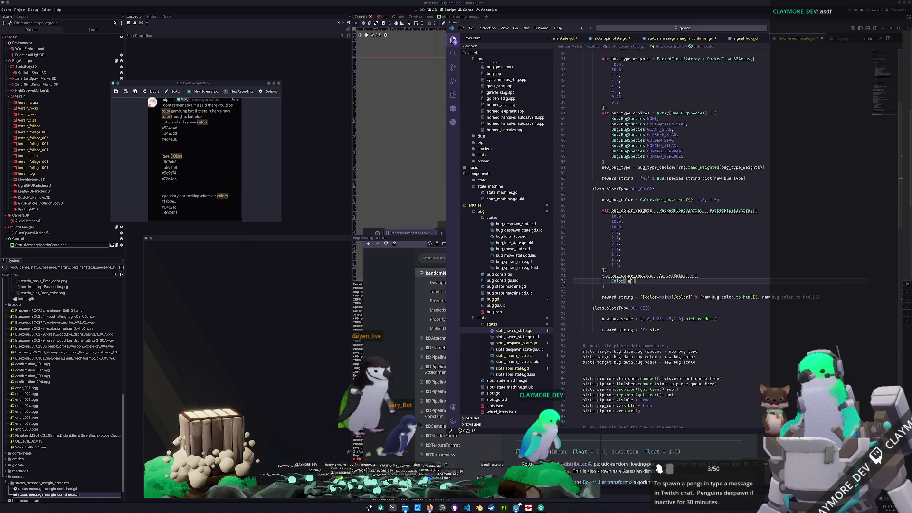
type("524e4")
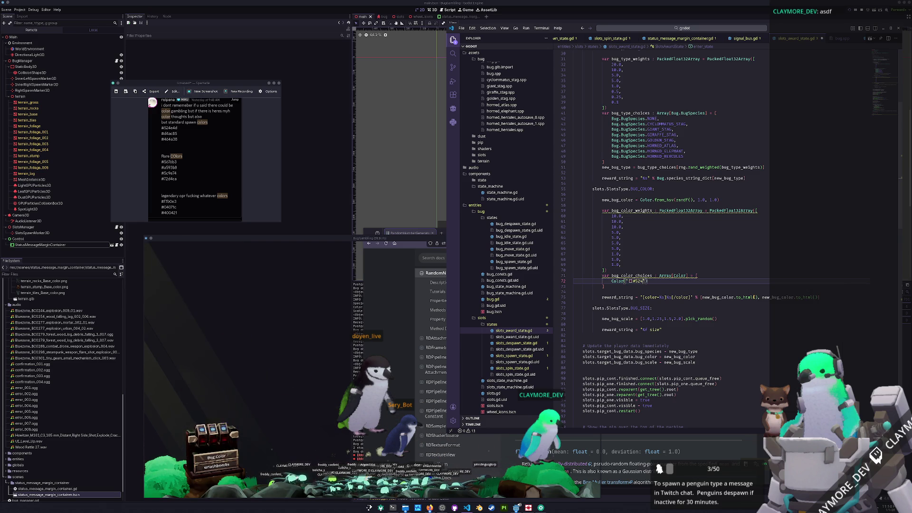
type("d\")")
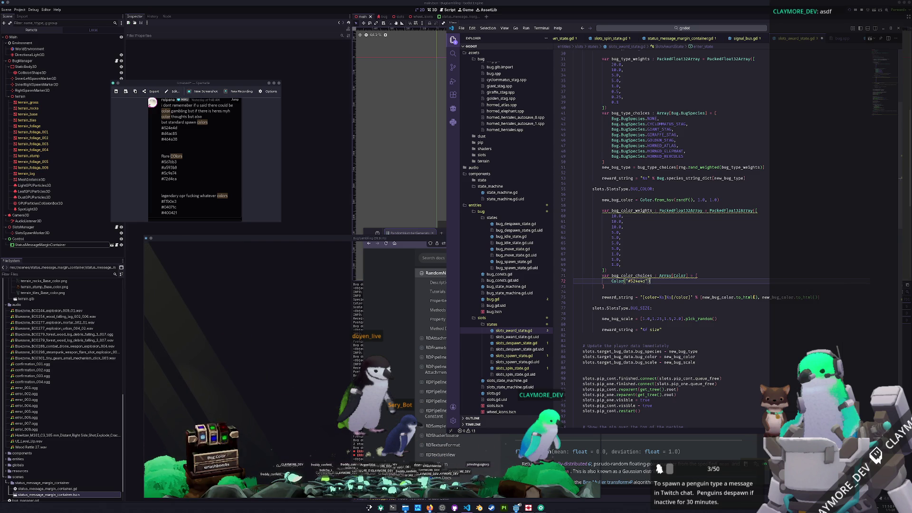
type(",")
key("Return")
type("Colo")
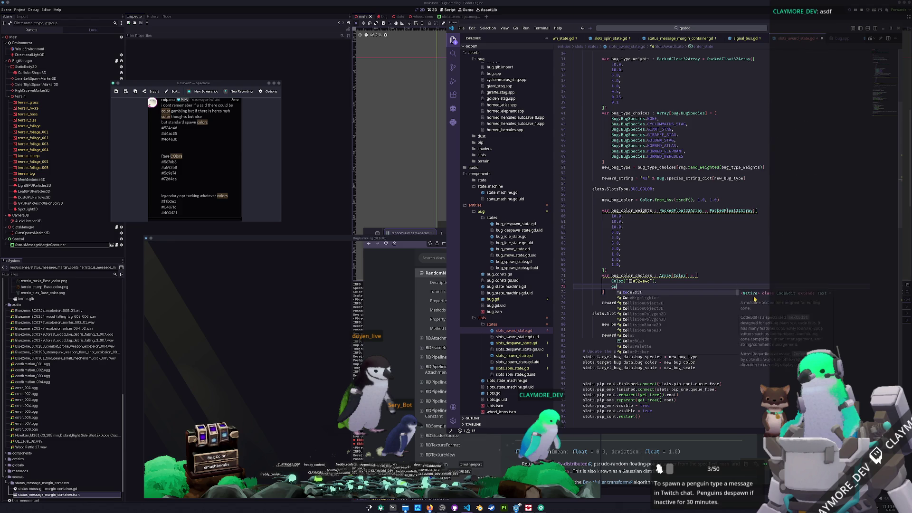
type("r")
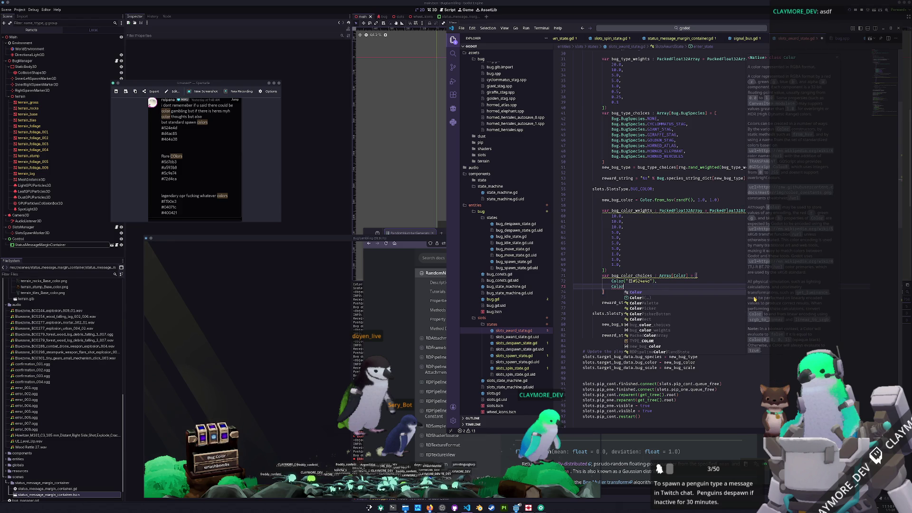
type("(\"#")
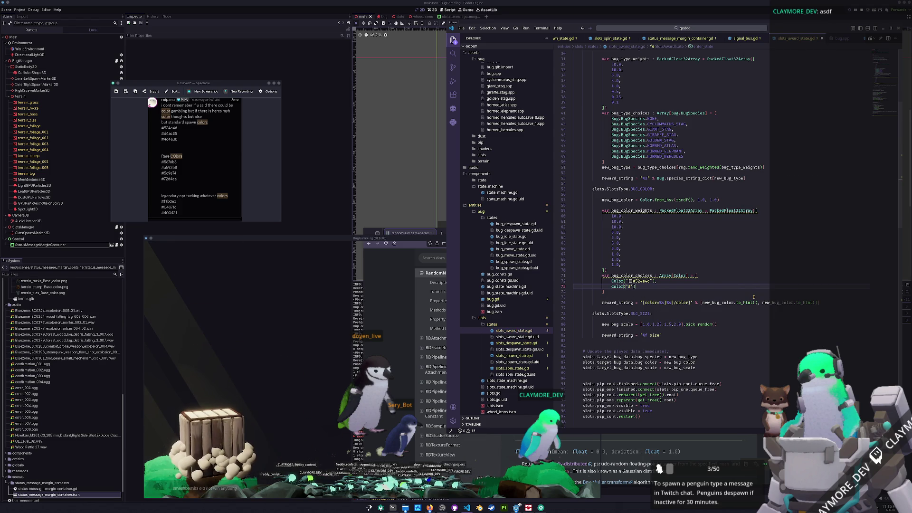
type("d4ac85")
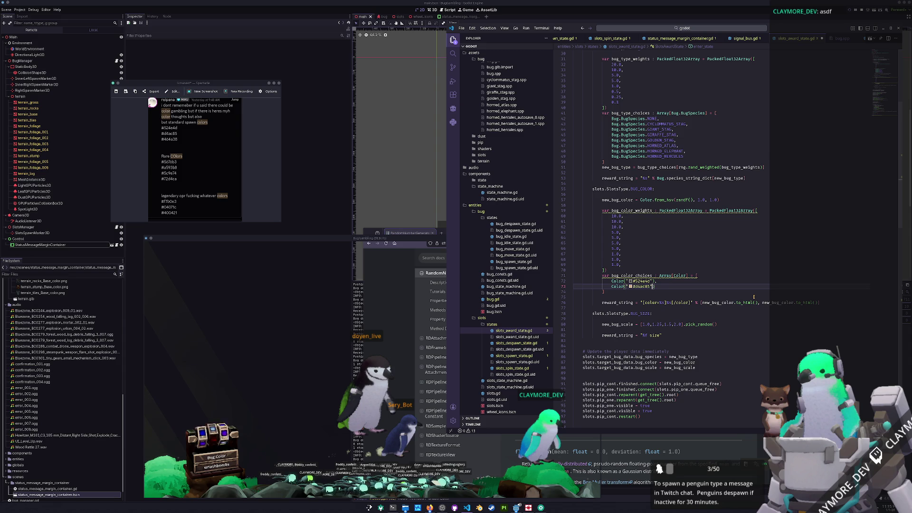
key("Return")
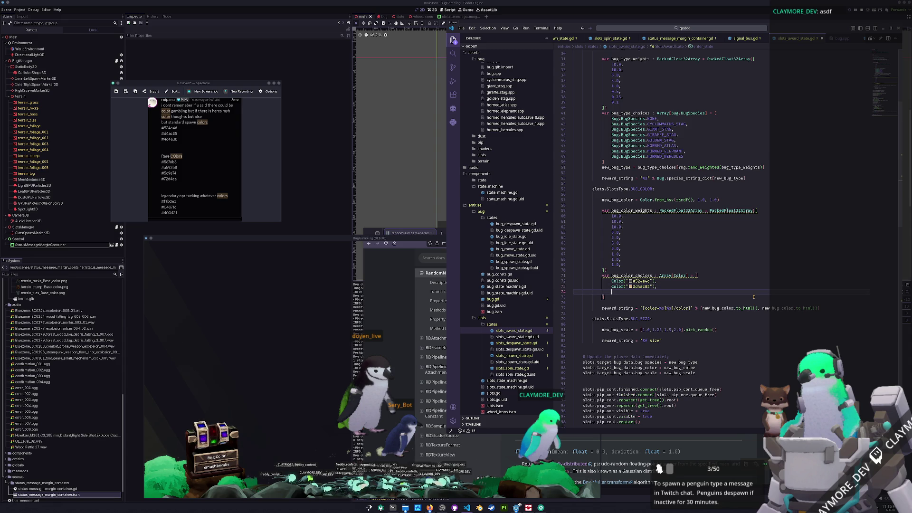
type("Color(\"#")
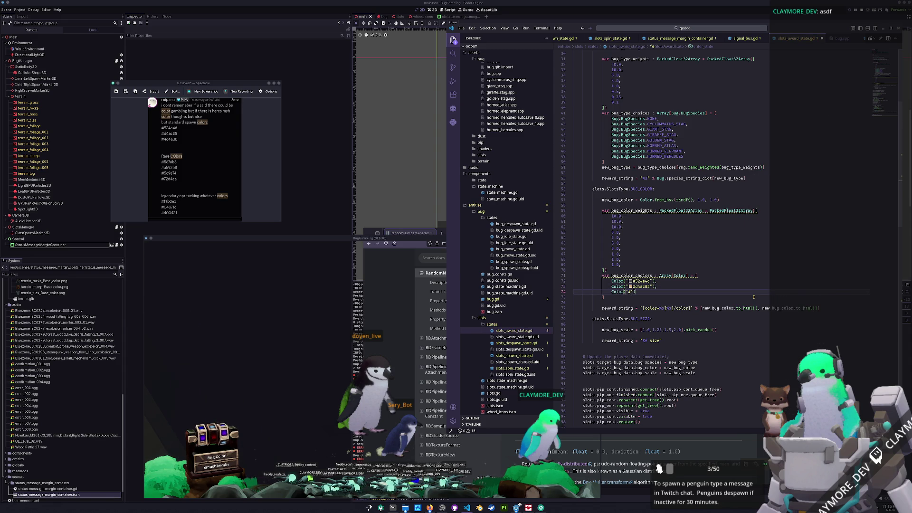
type("464")
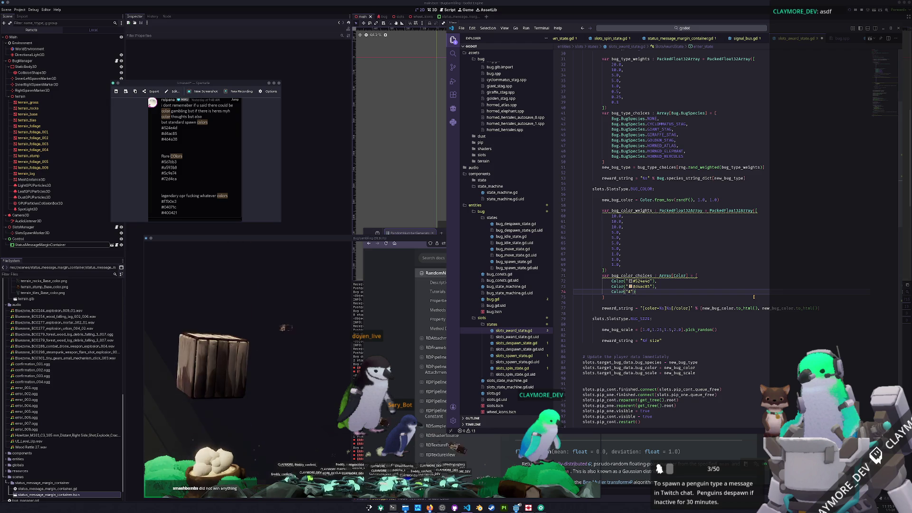
type("a38")
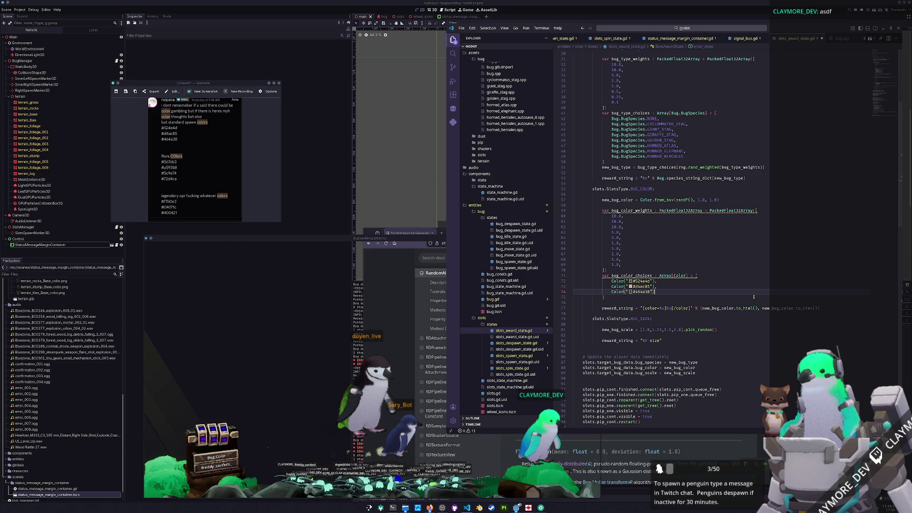
key("Return")
type("Color(")
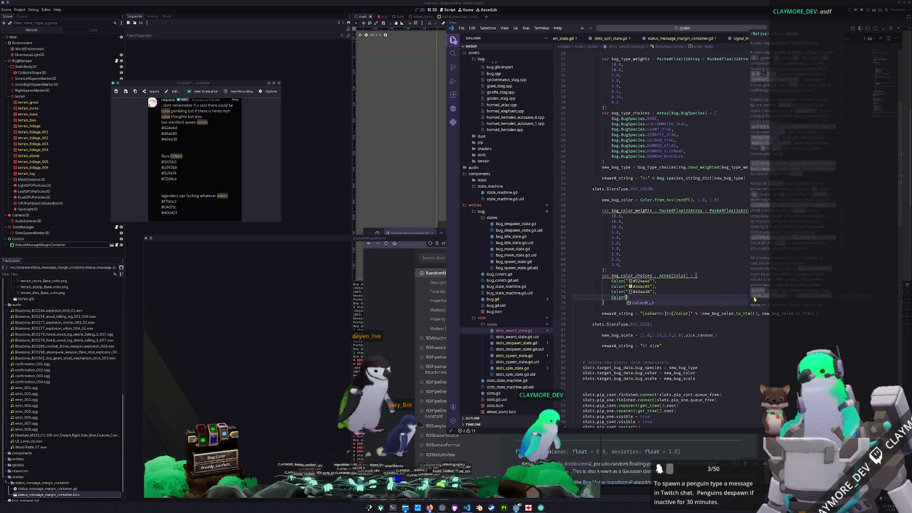
type("\"5")
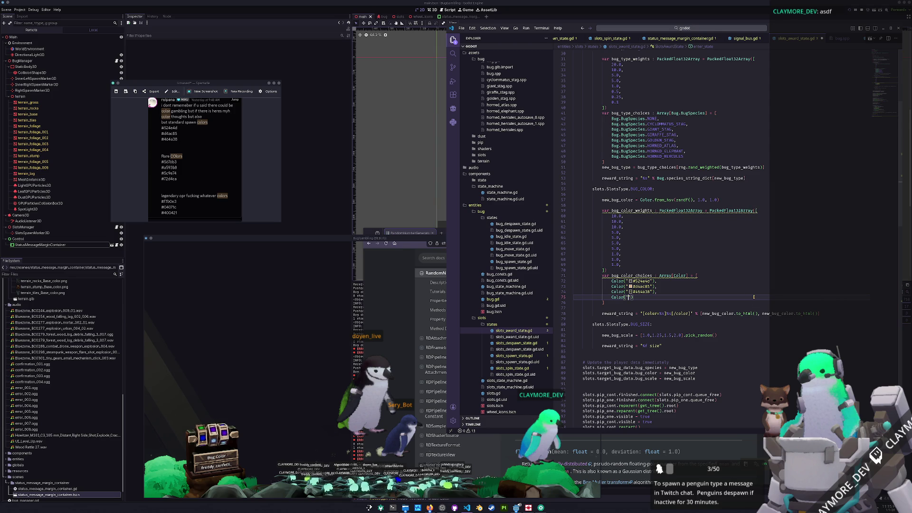
type("67")
type("b3")
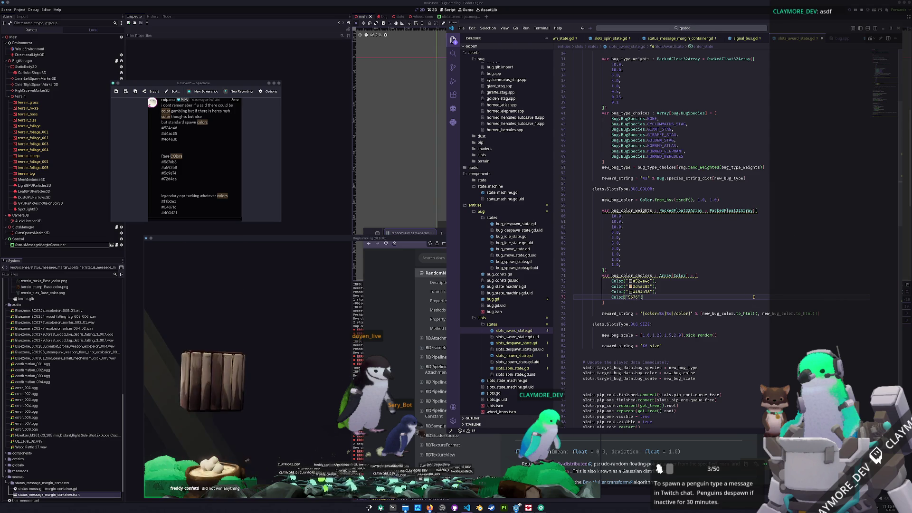
key("Left")
key("Left")
key("Left")
type("#")
key("End")
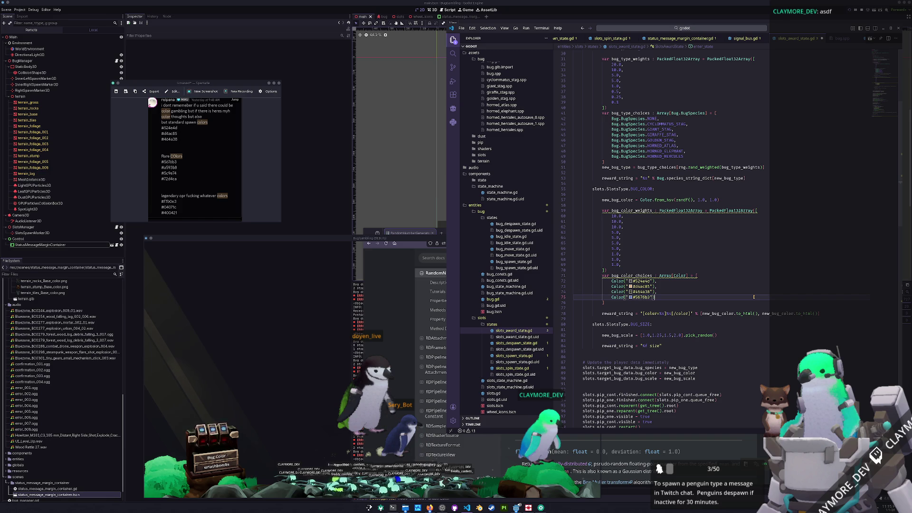
key("Return")
Step: Add further colour entries a593b8, #5c9e74, #72d4ca, a 7b0e3 shade and #04071c, plus one more
type("Color")
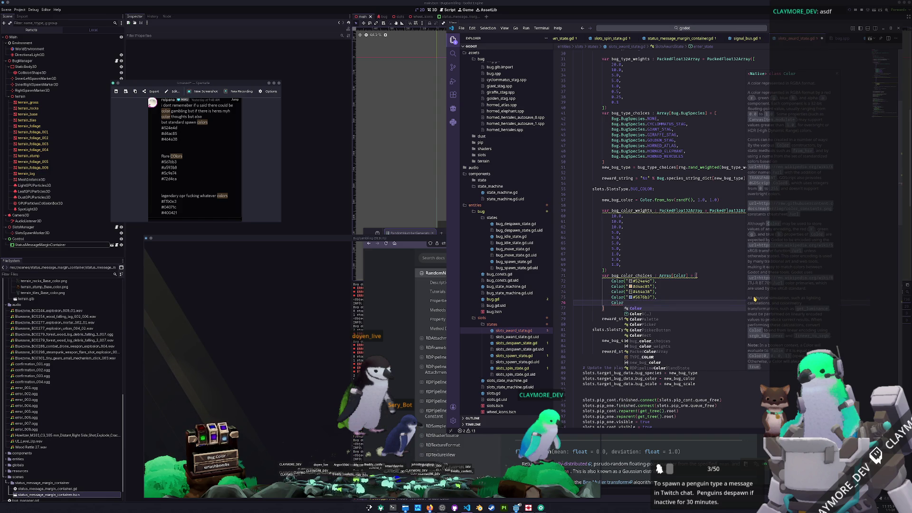
type("8(")
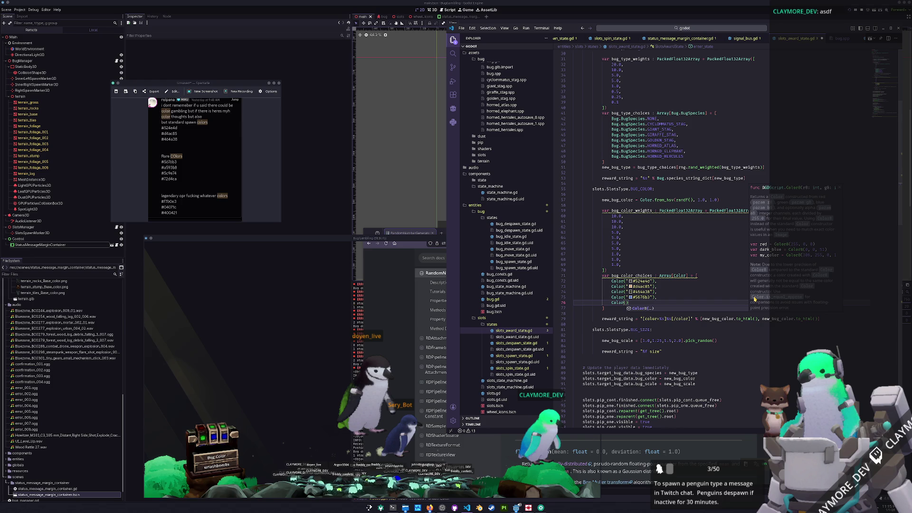
type("\"#")
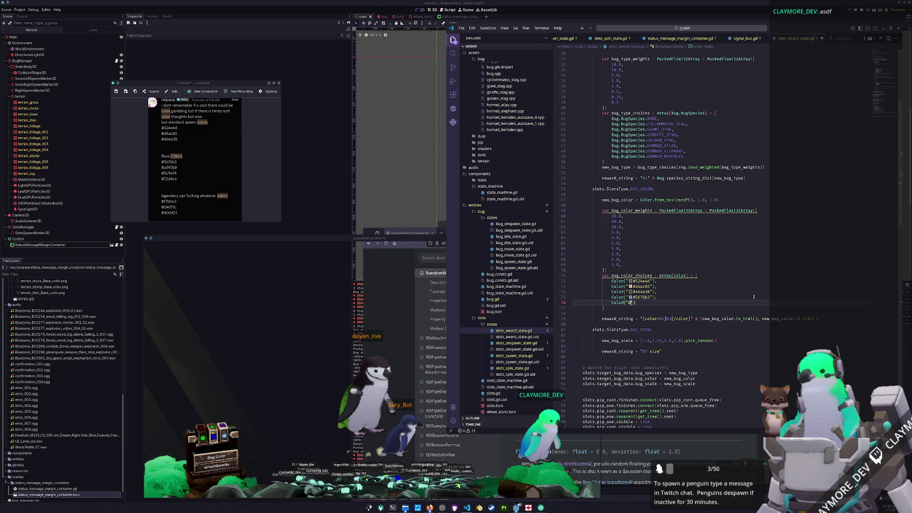
type("a593b8")
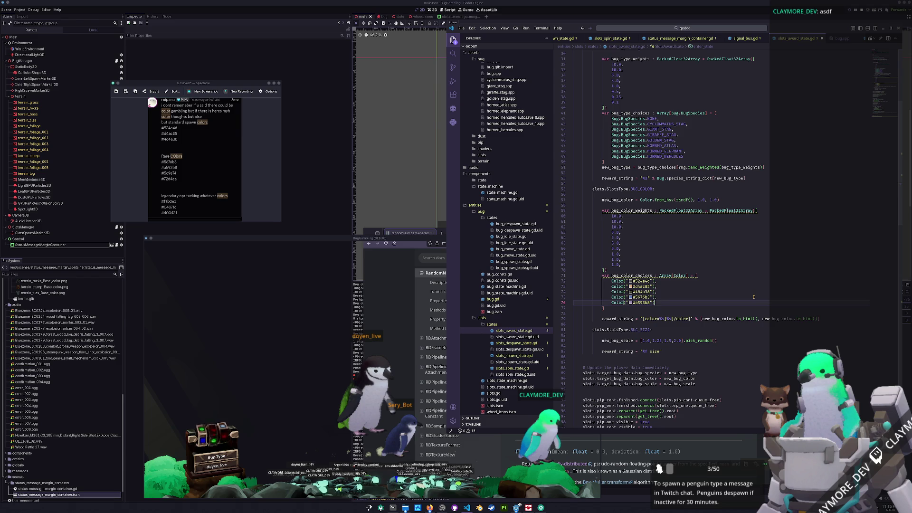
type(",")
key("Return")
type("Color(")
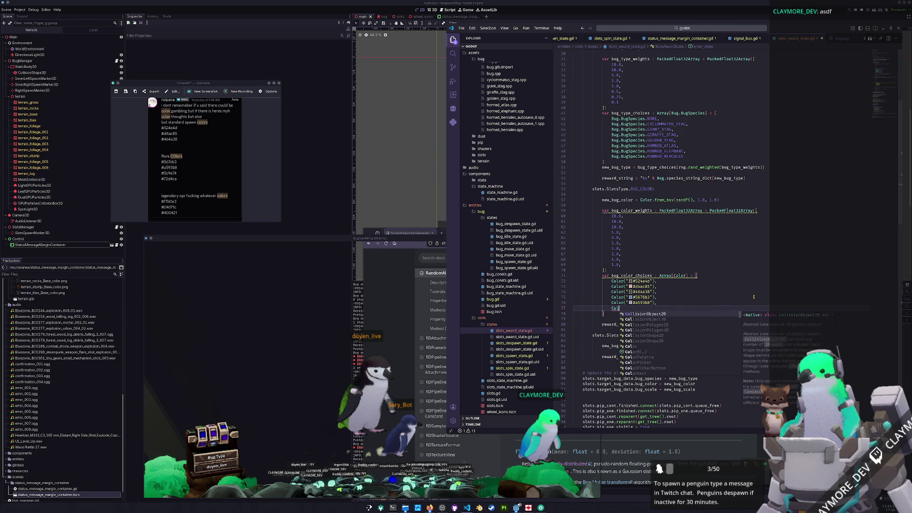
type("\"")
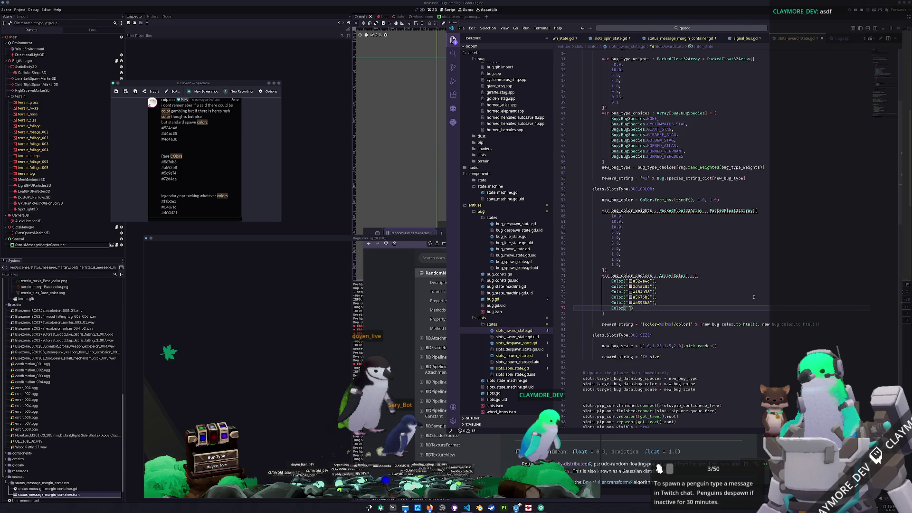
type("#5c9e74")
key("Return")
type("Color(")
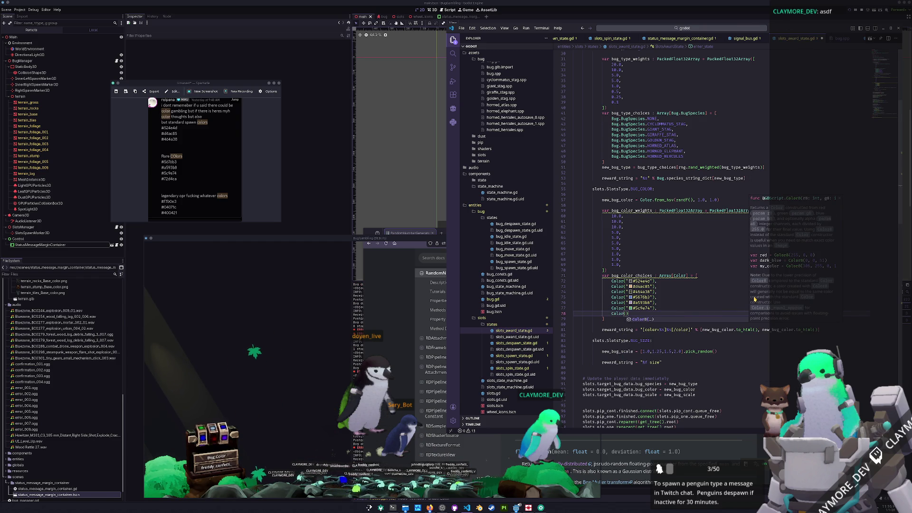
type("\"#7")
type("2d4")
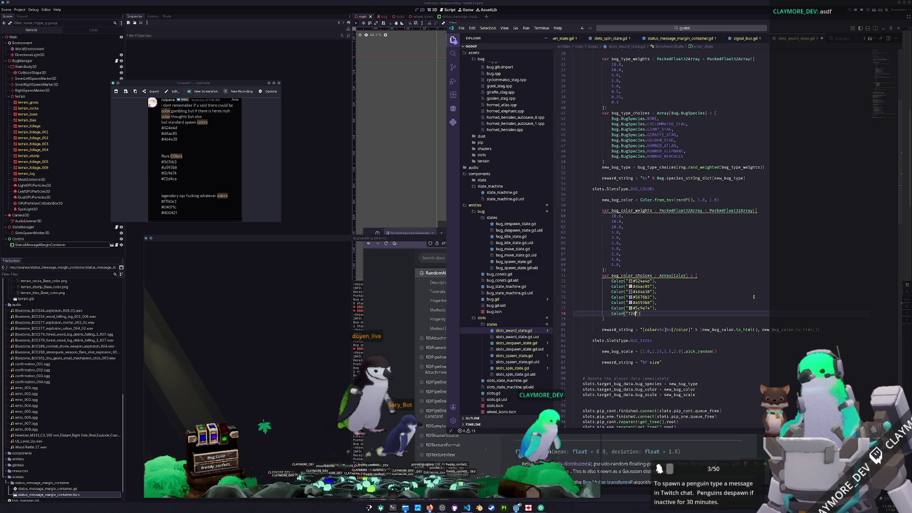
type("ca")
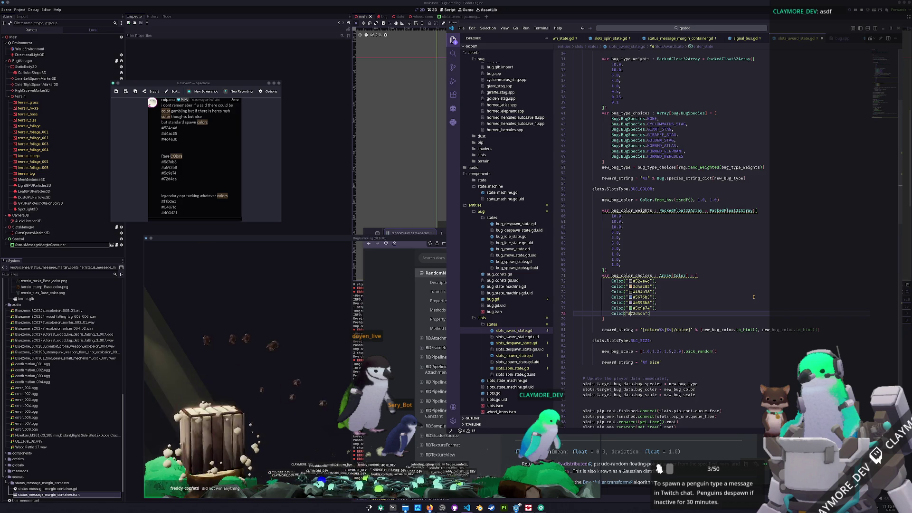
key("End")
type(",")
key("Return")
type("Color")
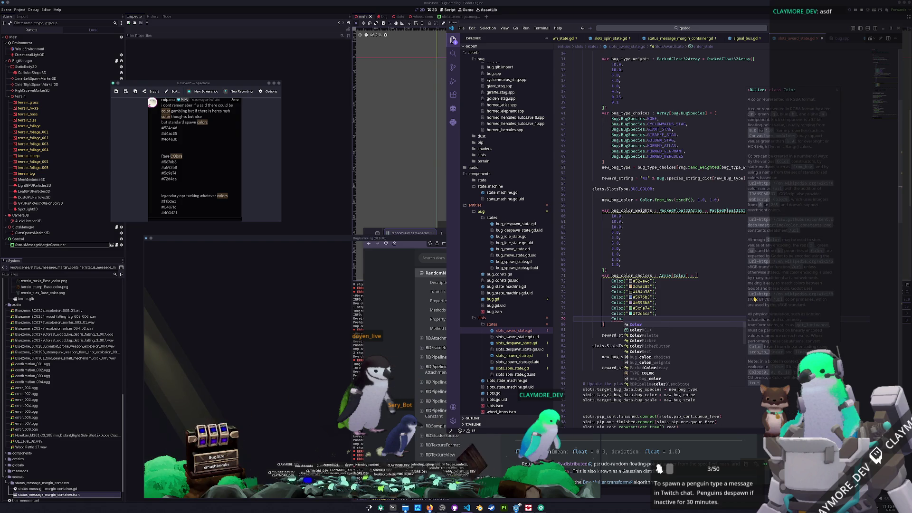
type("8")
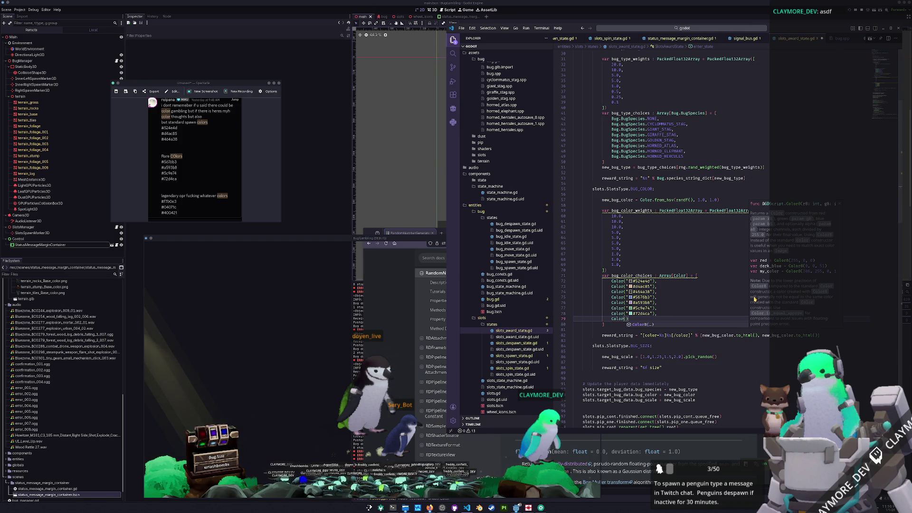
key("Escape")
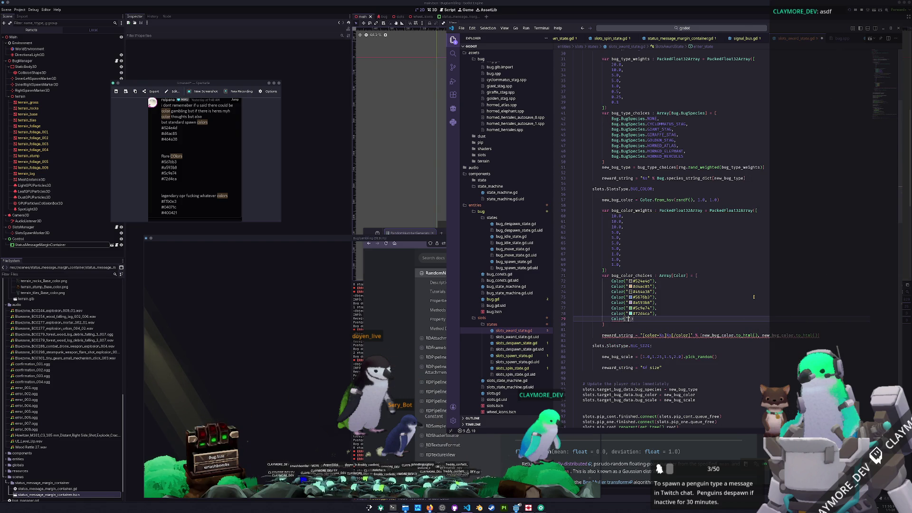
type("#")
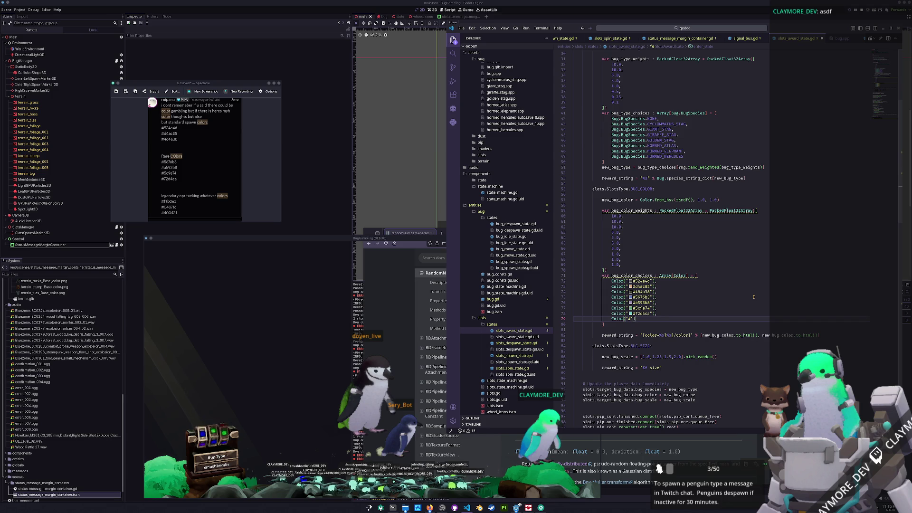
type("7b0")
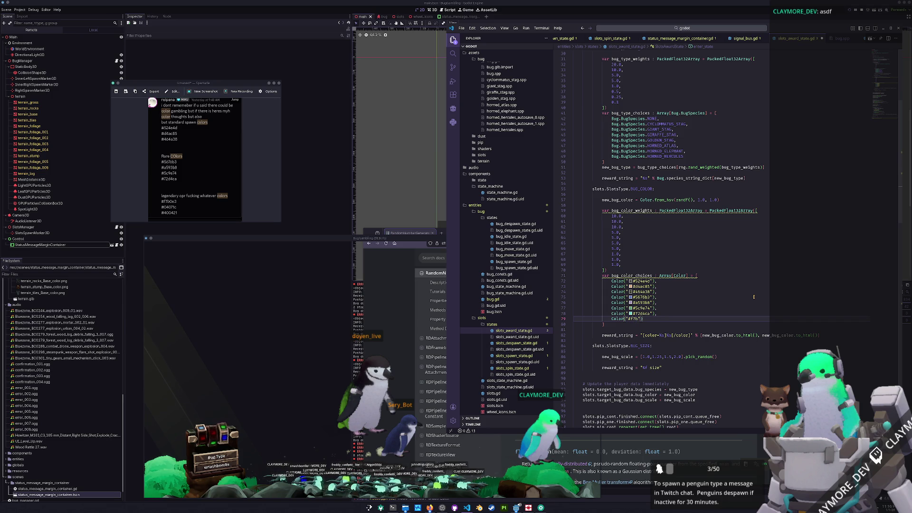
type("e3\"")
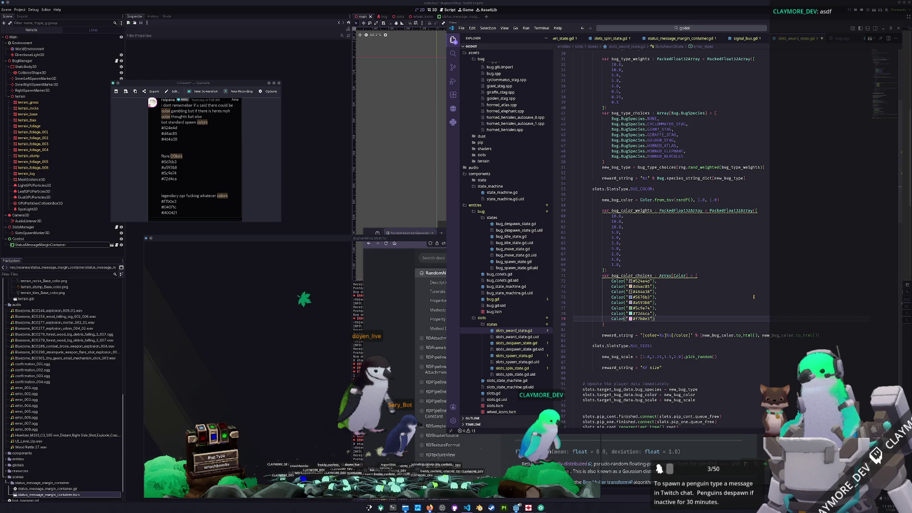
type("),")
key("Return")
type("Color(\"")
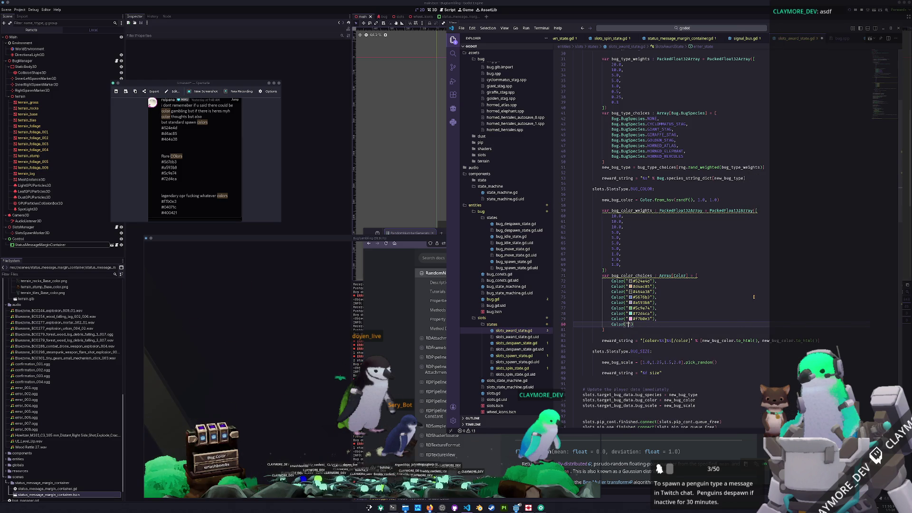
type("#0407")
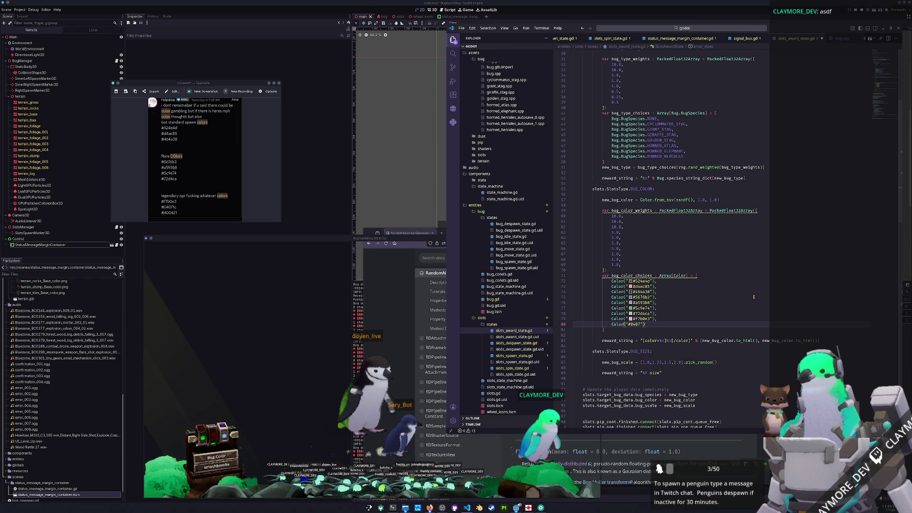
type("1c")
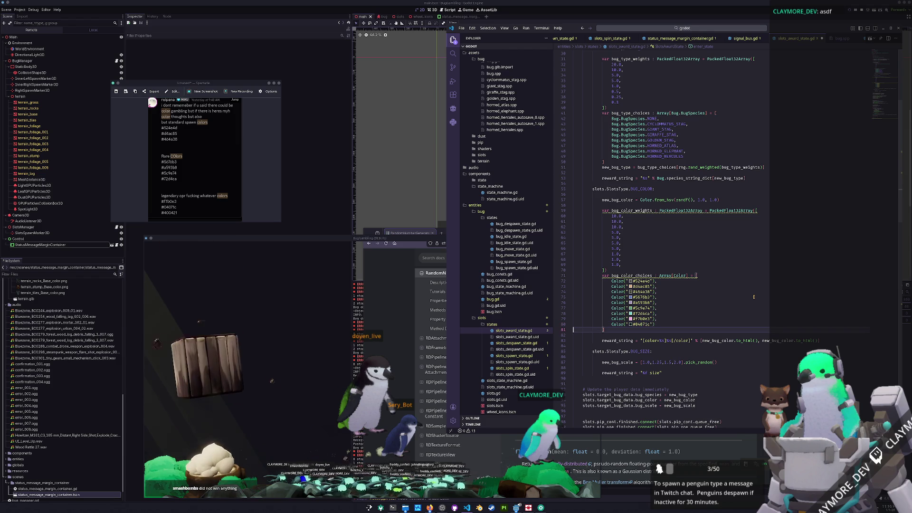
key("End")
type(",")
key("Return")
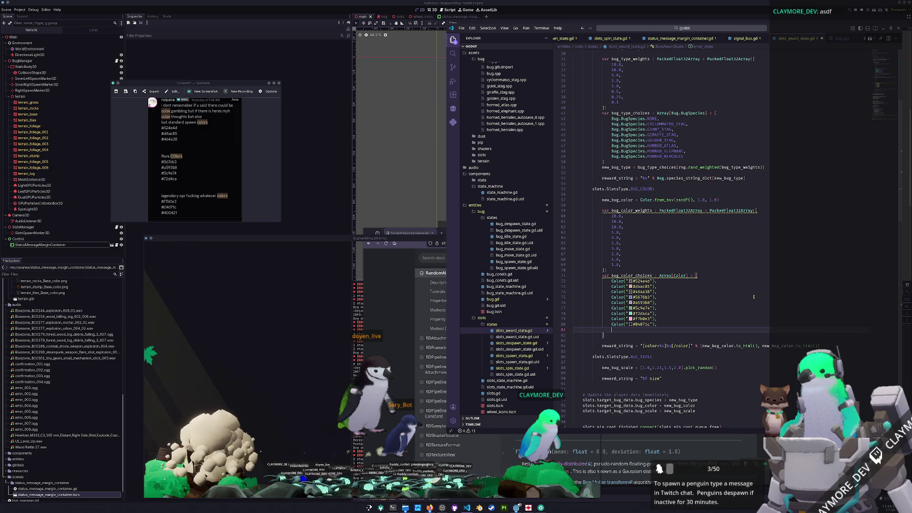
type("Color")
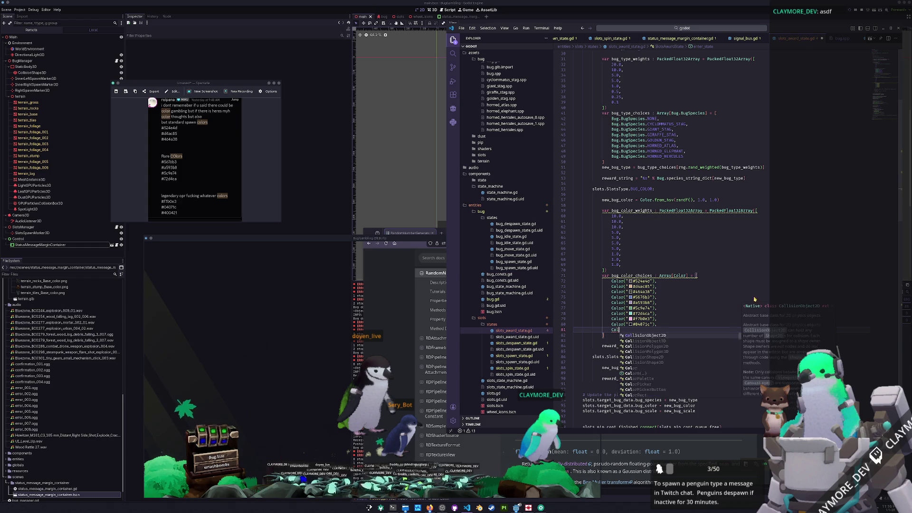
type("(\"#400")
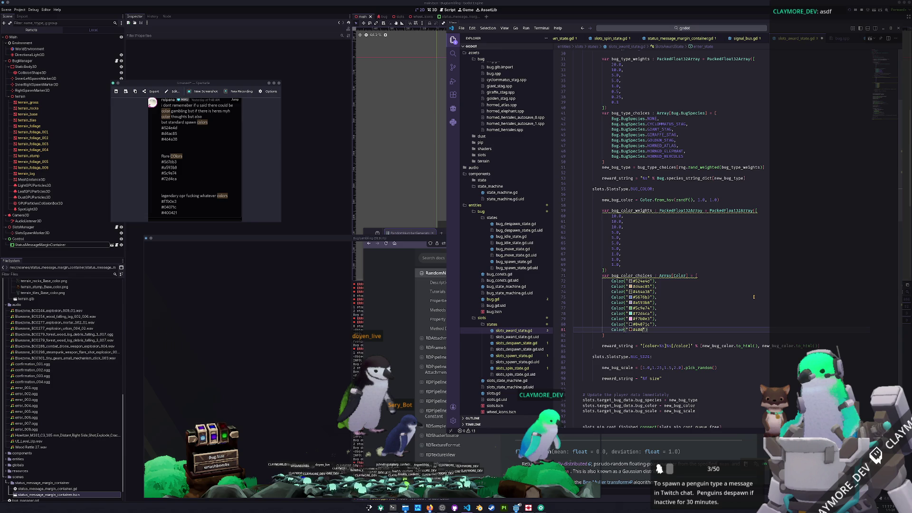
type("421")
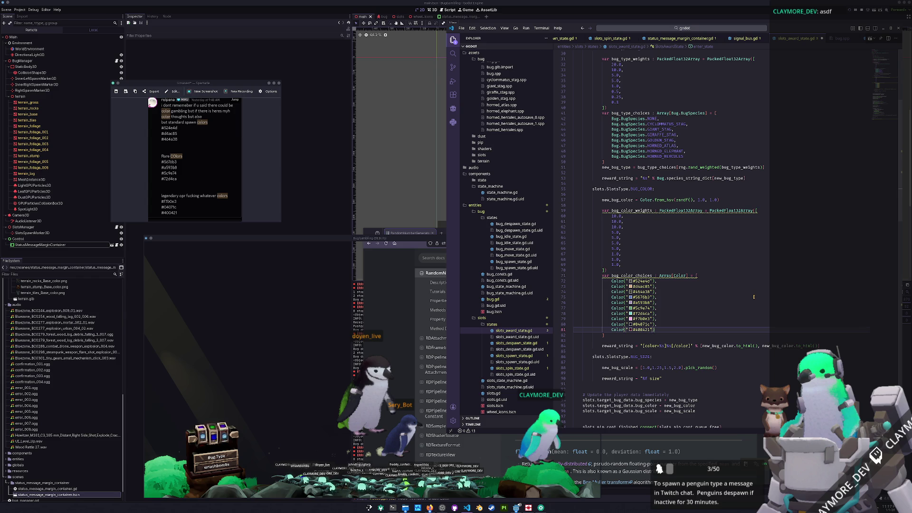
key("Down")
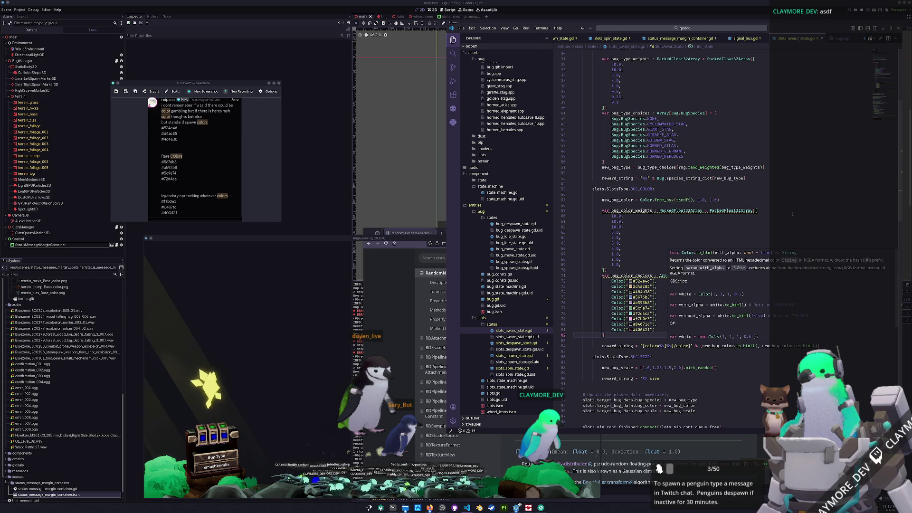
Step: Write new_bug_color = bug_color_choices[rng.rand_weighted(bug_color_weights)] below the colour array
scroll(796, 205, "down", 1)
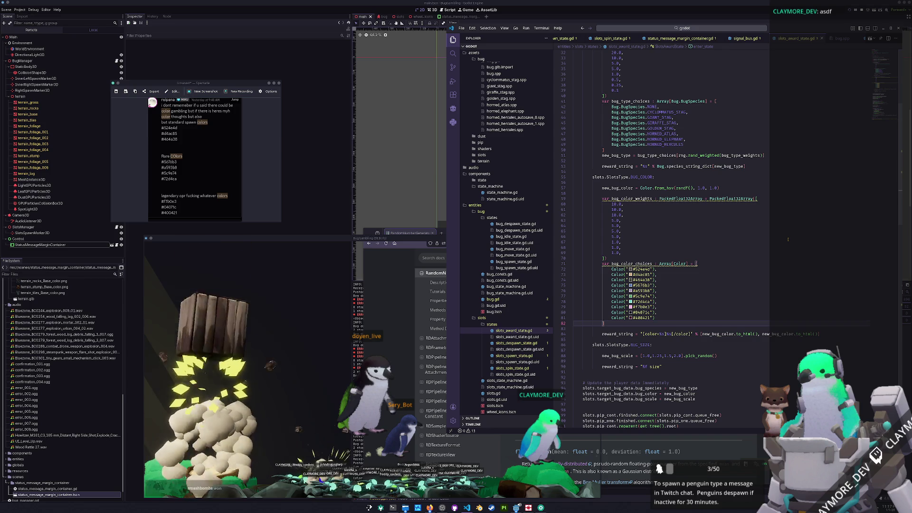
scroll(788, 239, "down", 1)
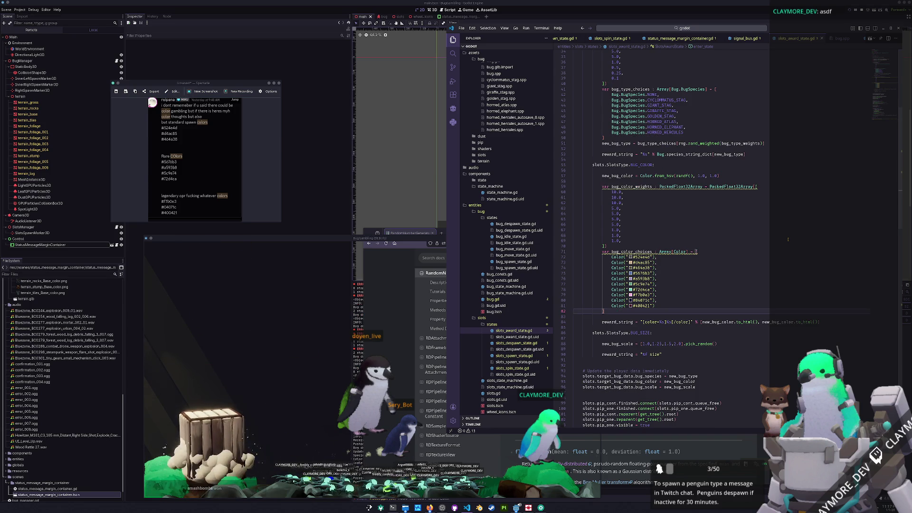
key("Return")
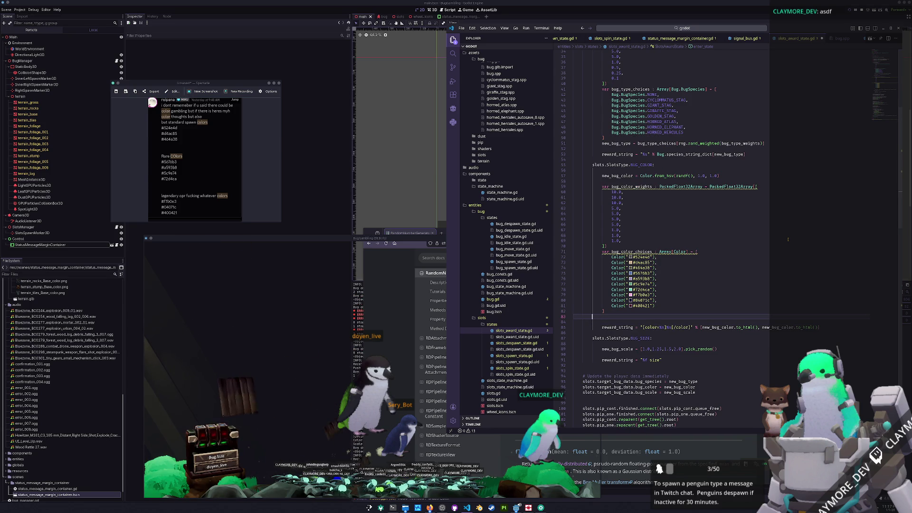
type("new_bug")
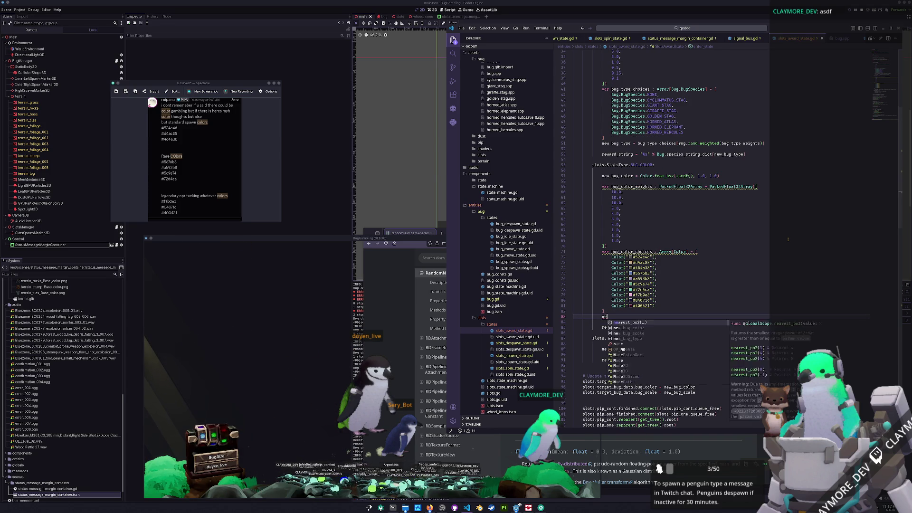
key("Tab")
type("= ")
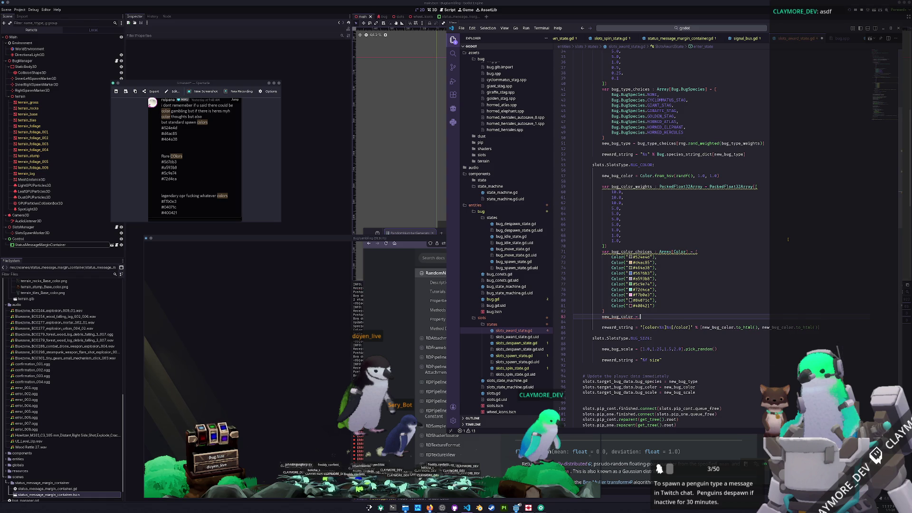
type("bug_color_choic")
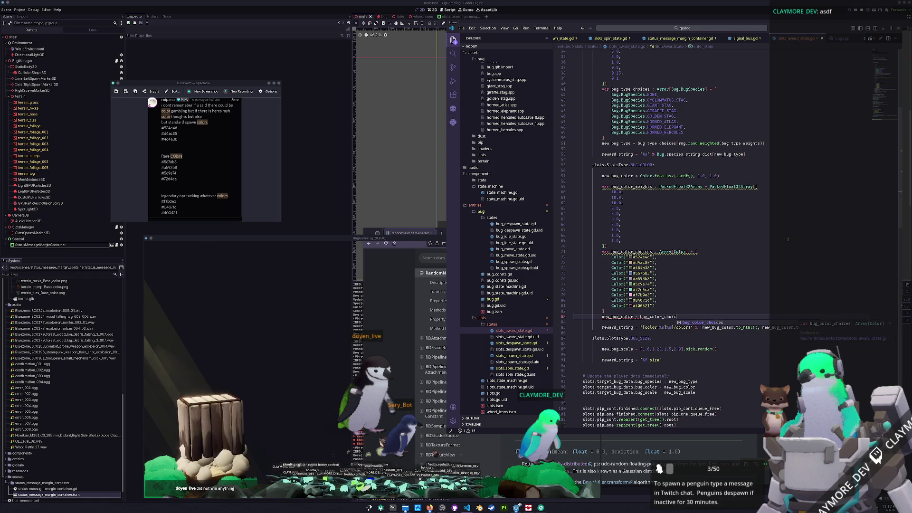
key("Tab")
type("[")
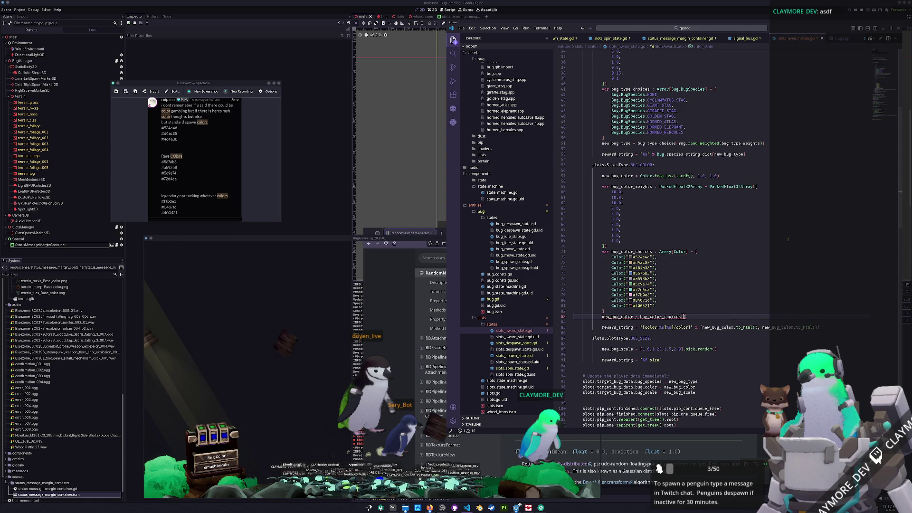
type("rng.pick")
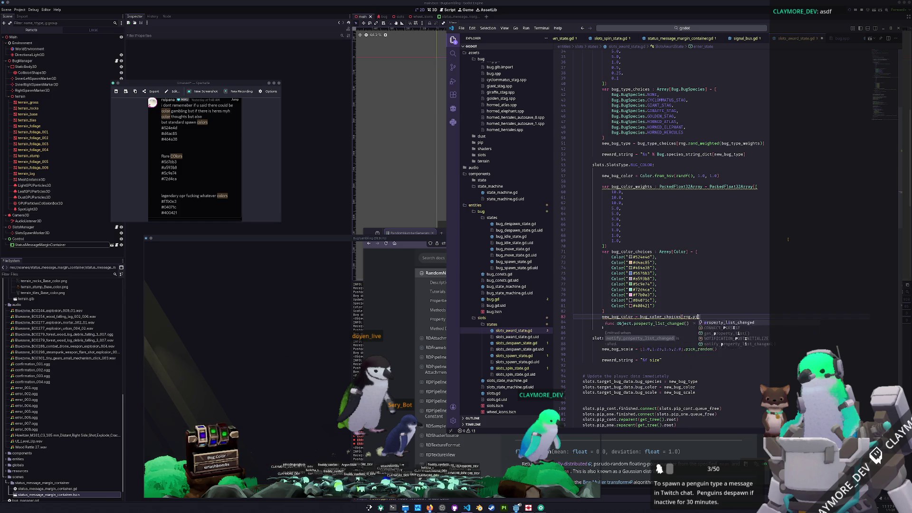
type("rand_w")
key("Tab")
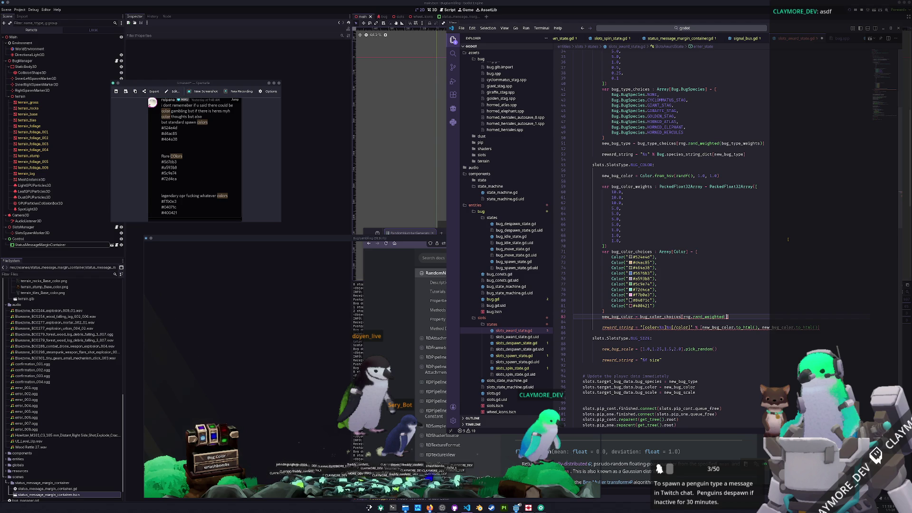
type("bug_color_weights)")
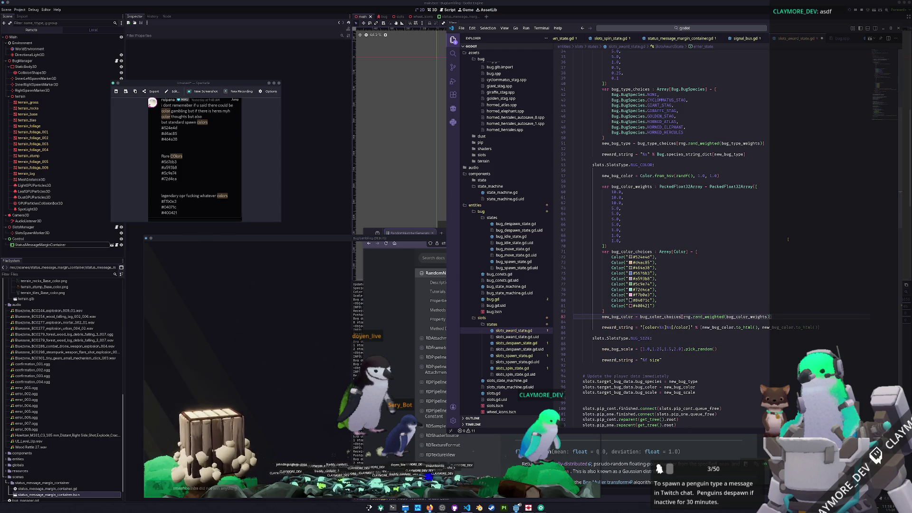
Step: Replace the stray blank lines near bug_color_weights with a single blank line
key("Up")
key("Up")
key("Up")
key("ctrl+l")
key("Delete")
key("Delete")
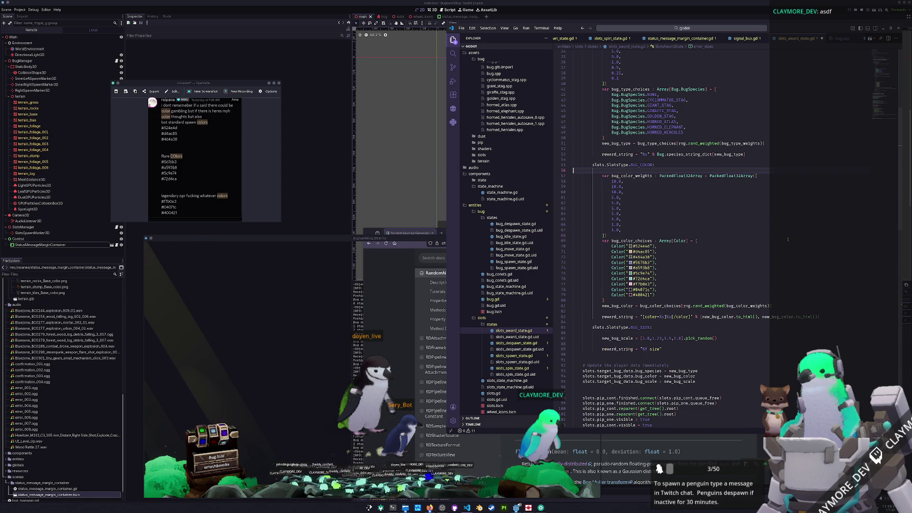
key("Return")
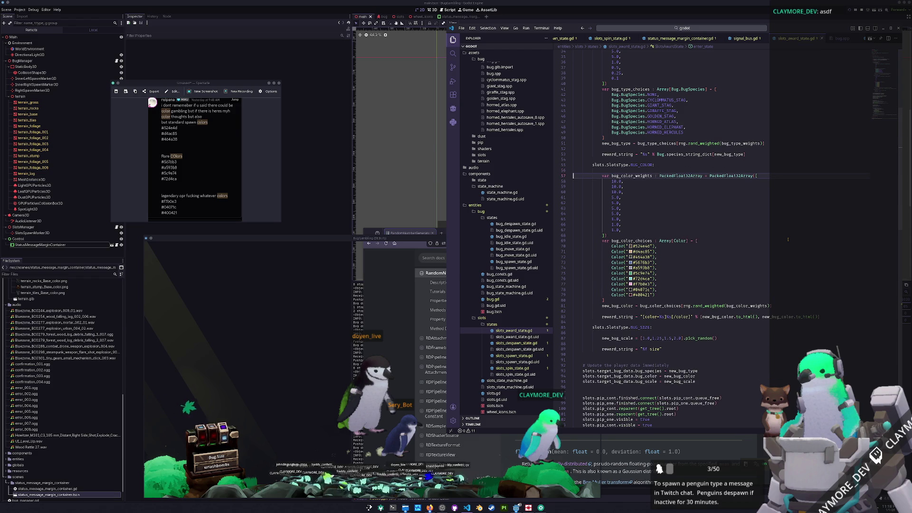
scroll(609, 259, "down", 5)
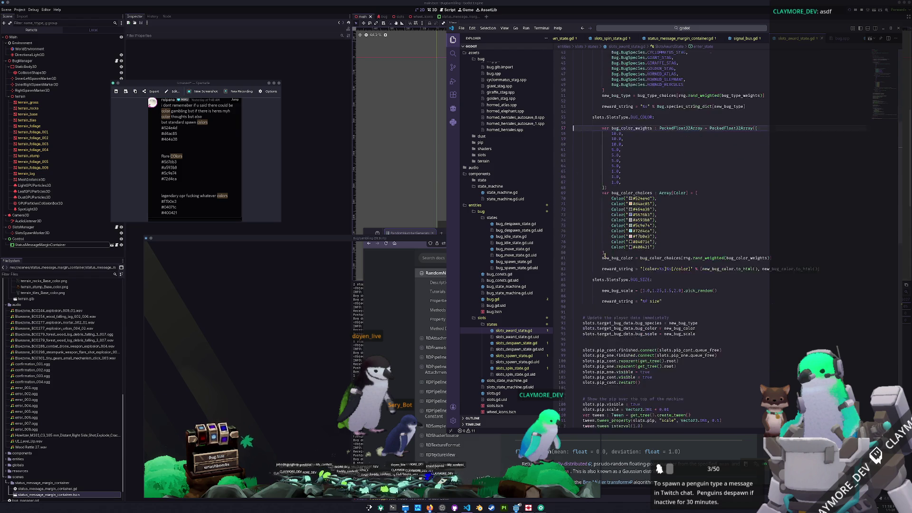
Step: Declare var bug_scale_weights : PackedFloat32Array = PackedFloat32Array([ ]) below new_bug_scale
left_click(609, 259)
key("Return")
key("Return")
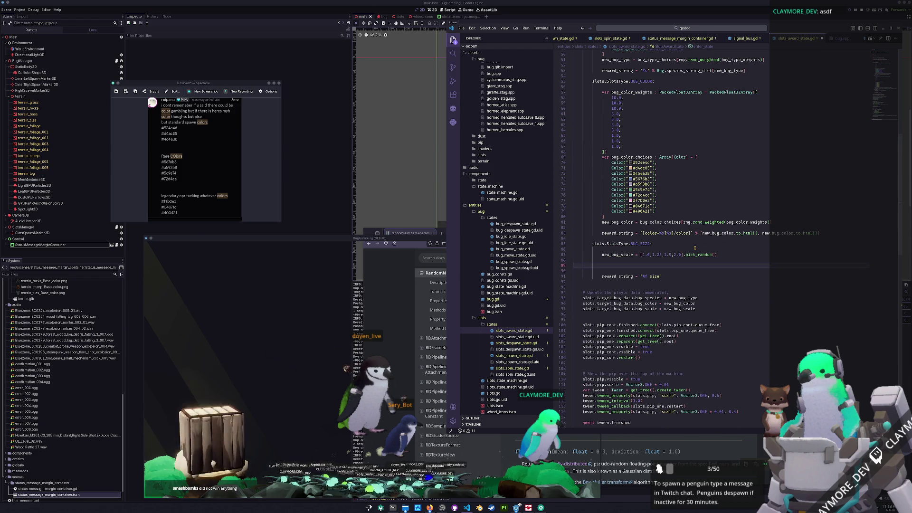
type("var bug_")
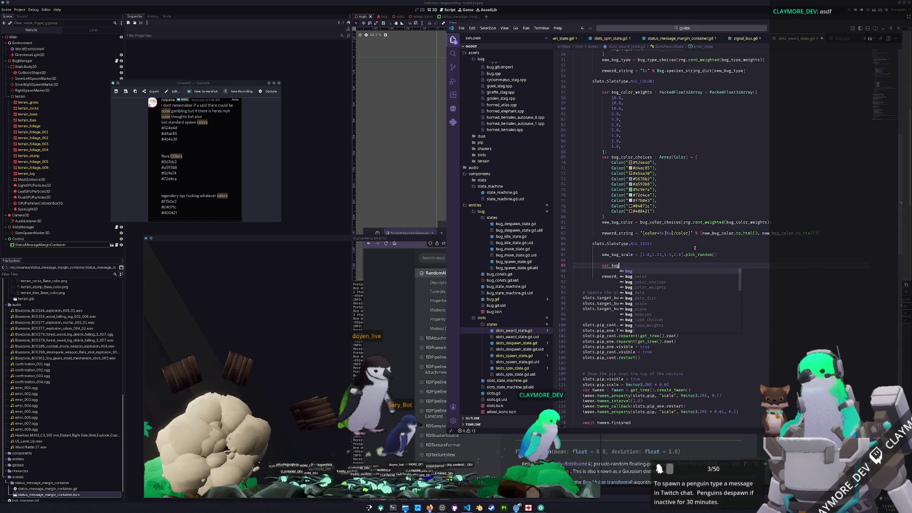
type("s")
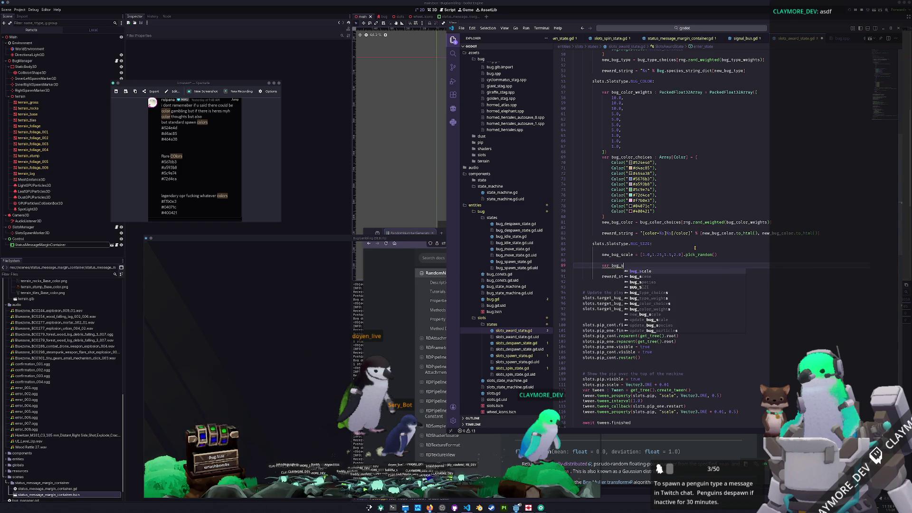
type("iz")
key("BackSpace")
key("BackSpace")
key("BackSpace")
type("cale_weights")
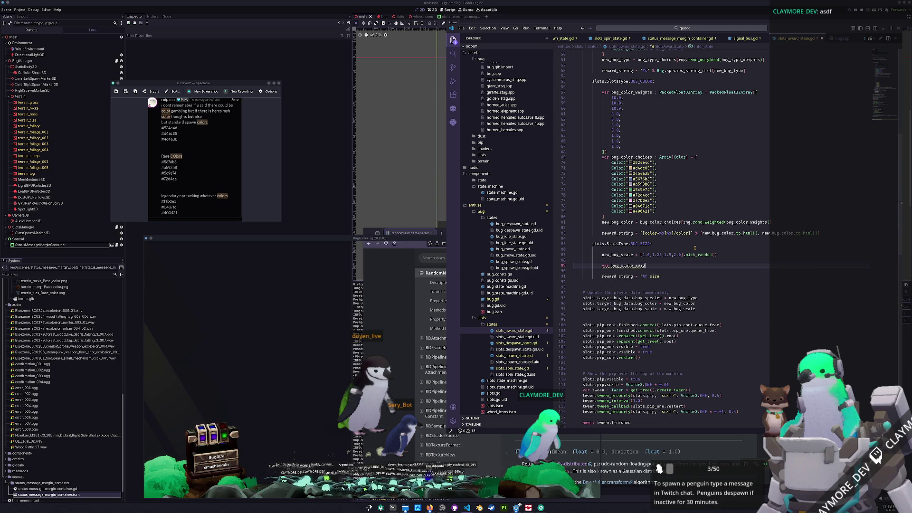
type(" : PackedF")
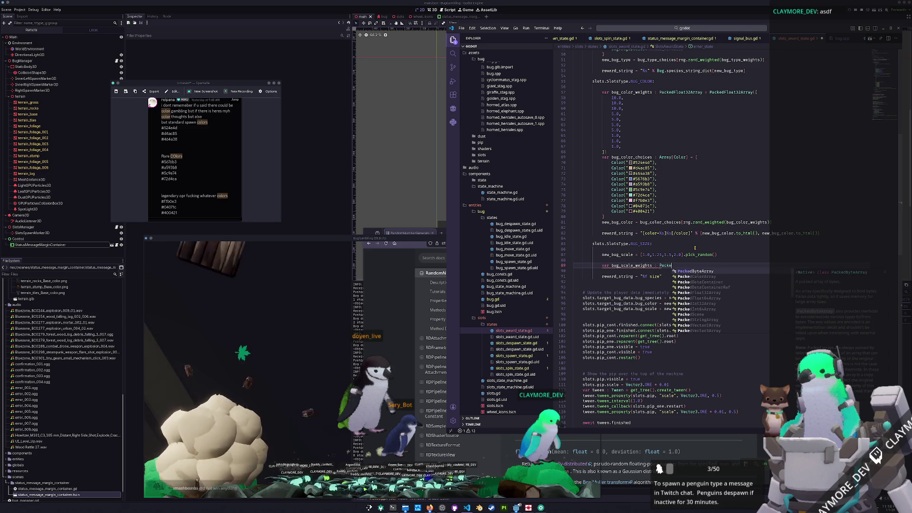
type("loat32A")
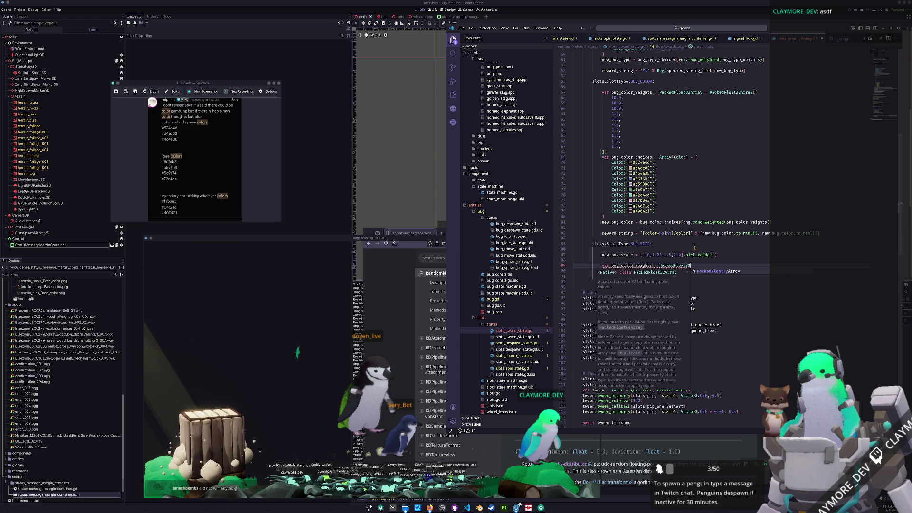
key("Return")
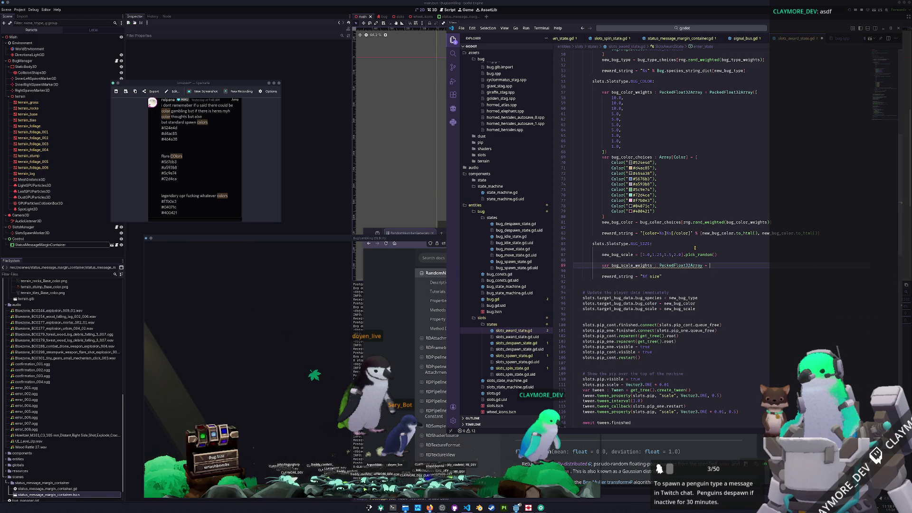
type("PackedFla")
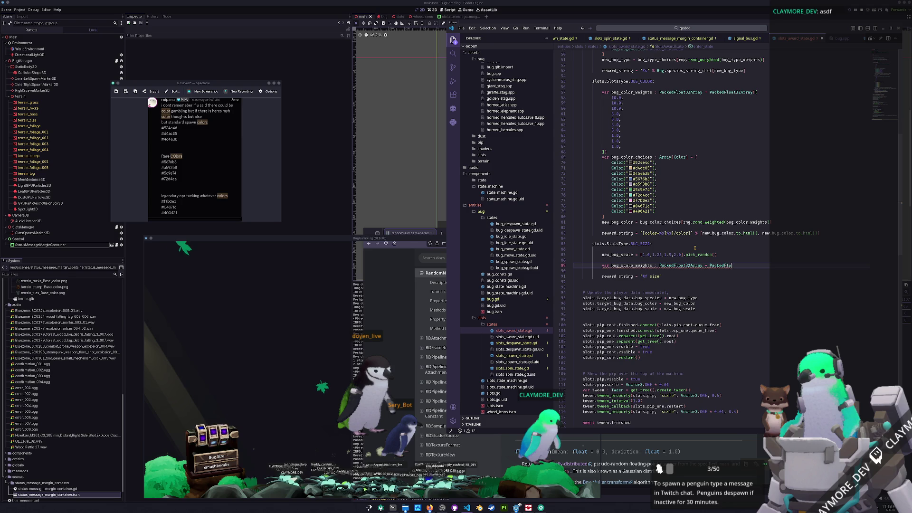
key("BackSpace")
type("oat32")
key("Return")
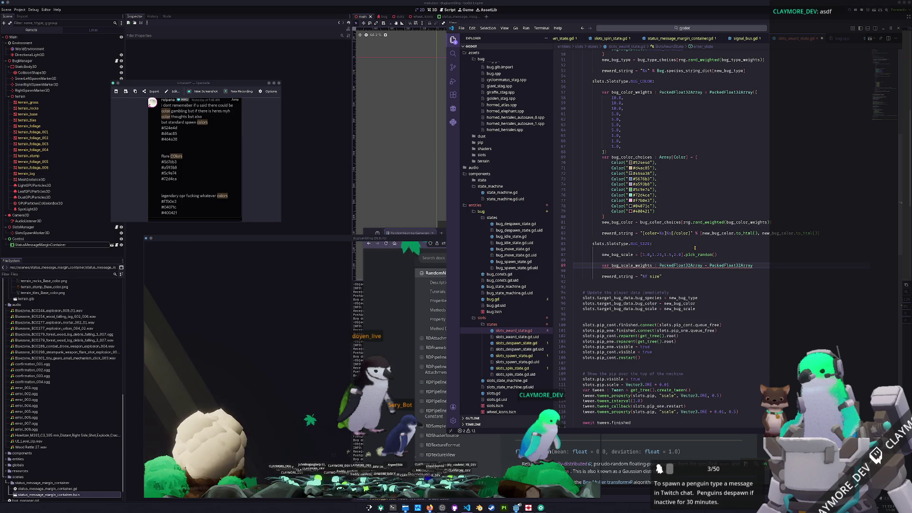
type("([")
key("Return")
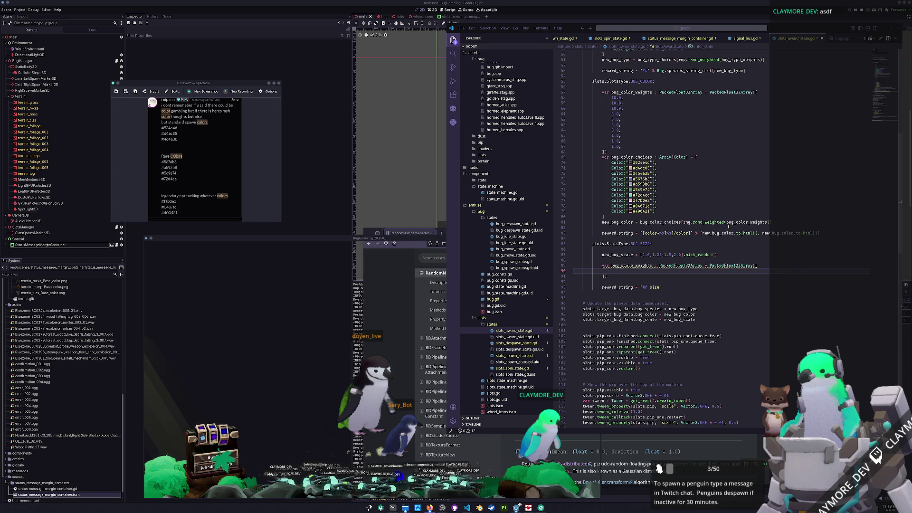
Step: Enter the first three size weights as 10.0 each
left_click(662, 270)
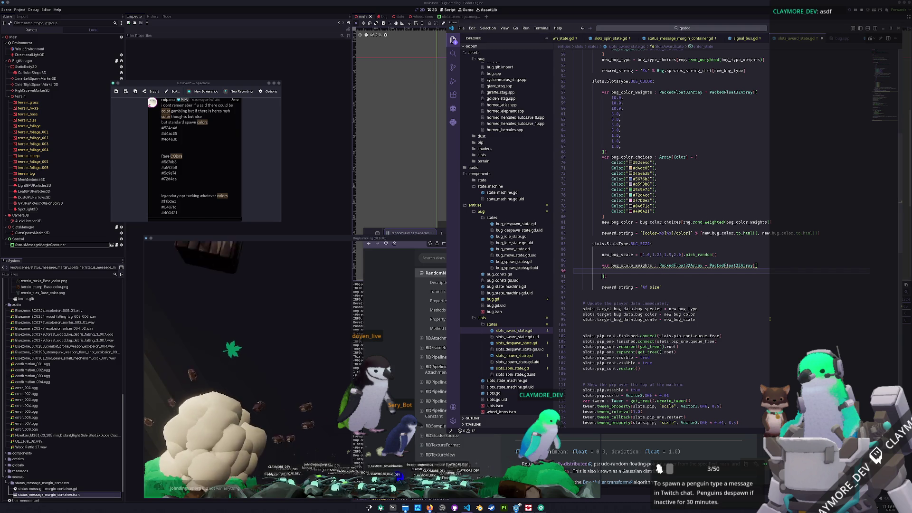
type("10")
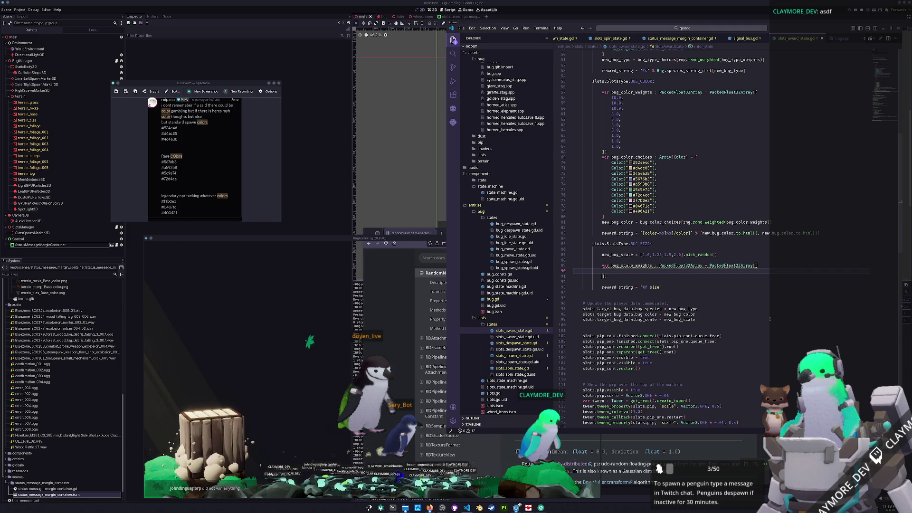
type(".0,")
key("Return")
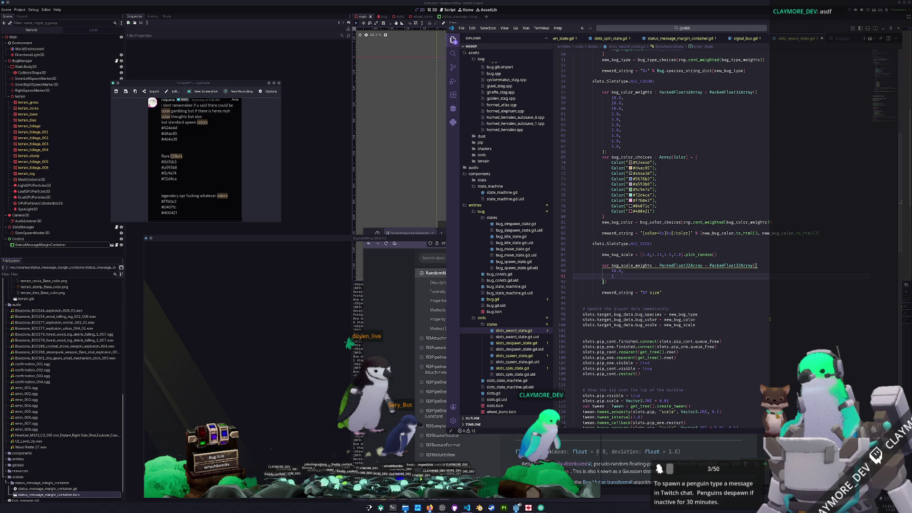
type(".0,")
key("Return")
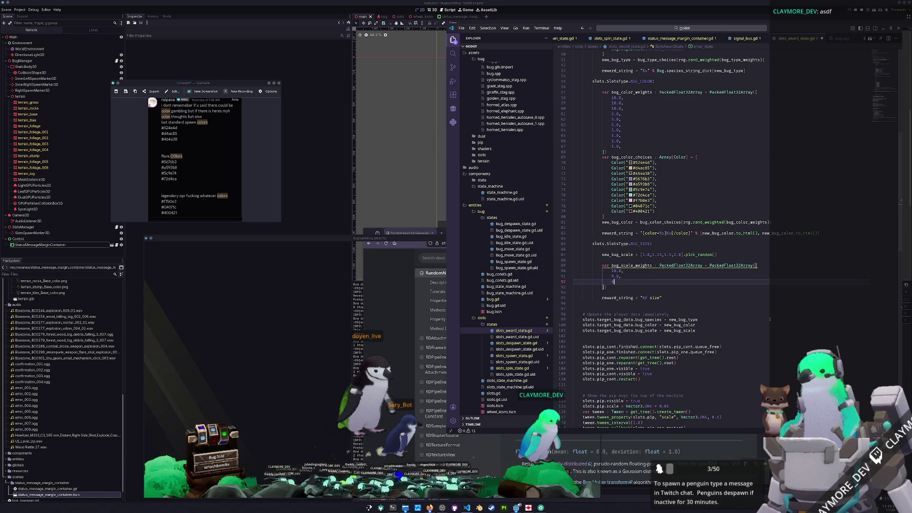
type("0,")
key("Return")
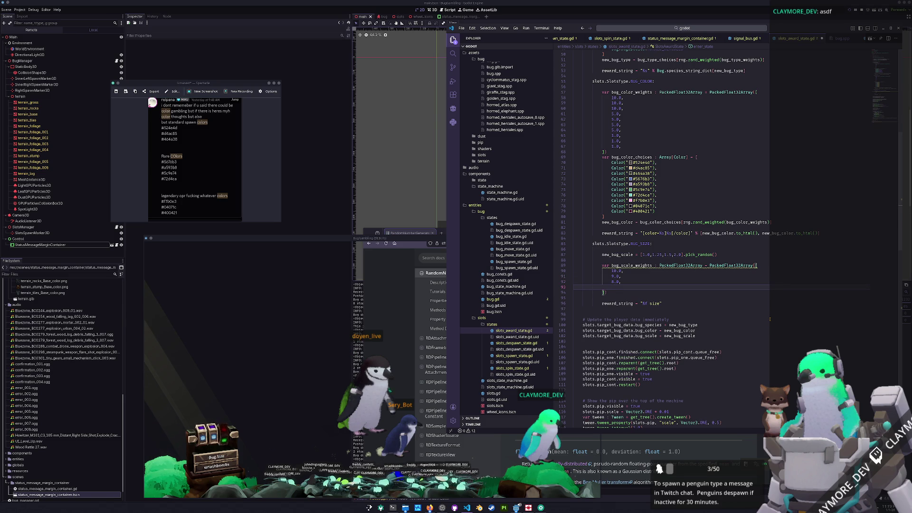
key("Up")
key("Up")
key("BackSpace")
type("10")
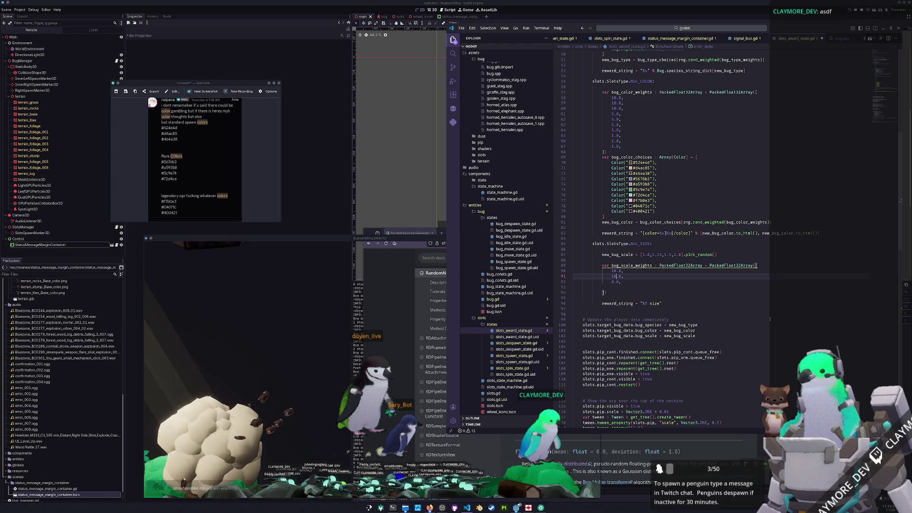
key("Down")
key("BackSpace")
type("10")
key("End")
key("Return")
Step: Add a final 0.1 weight and begin var bug_scale_choices : Array[float] below the array
type("5.0,")
key("Return")
type("5.0,")
key("Return")
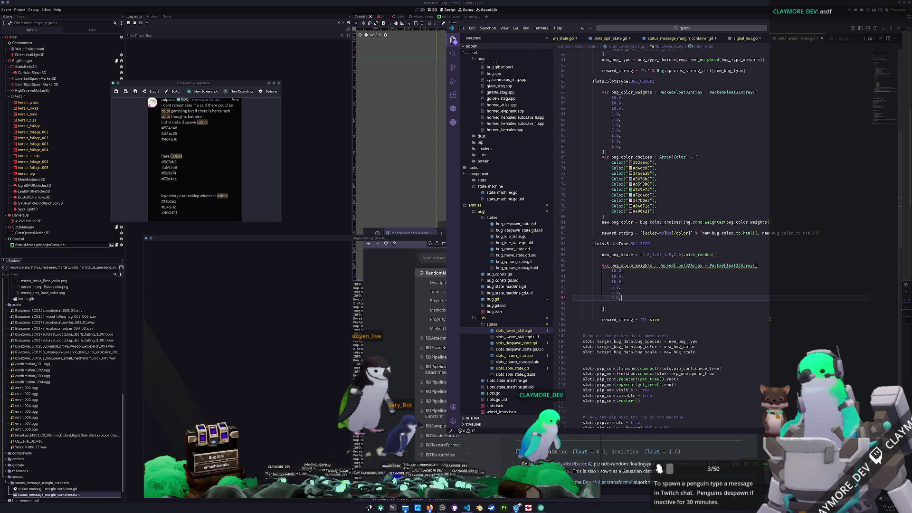
type(",")
key("Return")
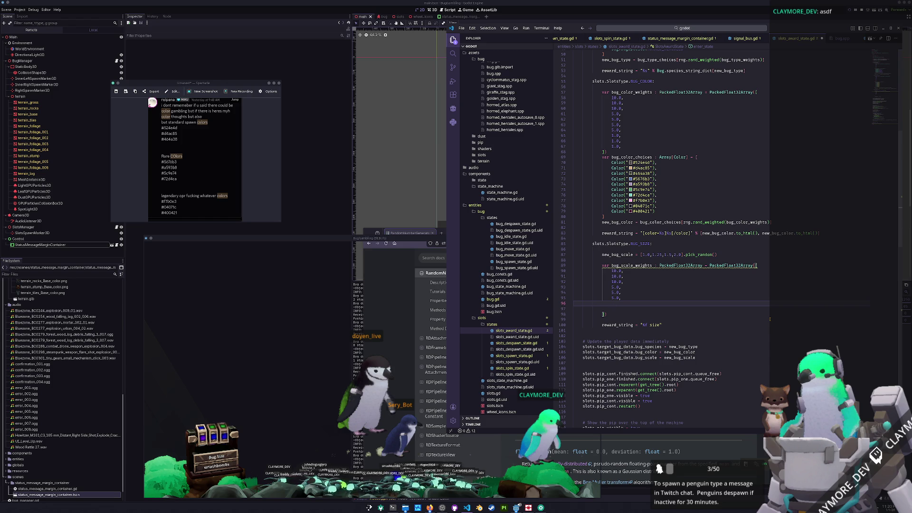
key("ctrl+z")
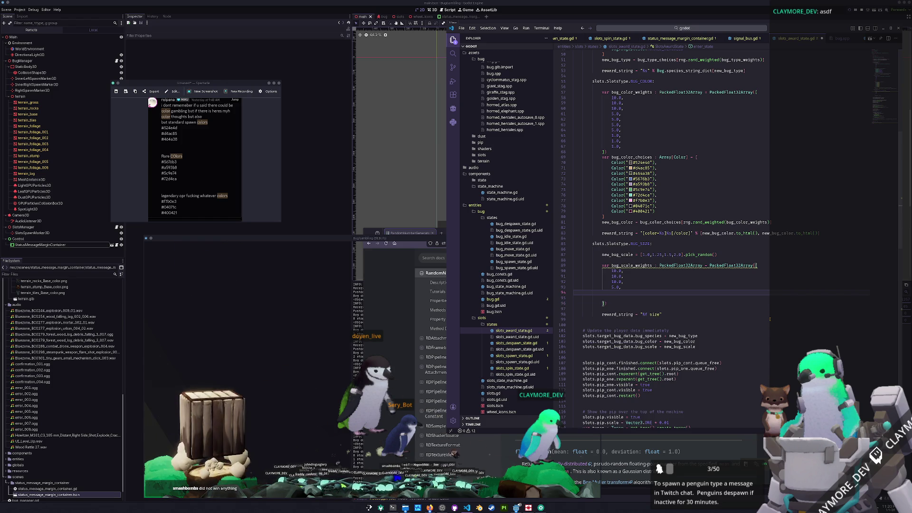
type("0.1")
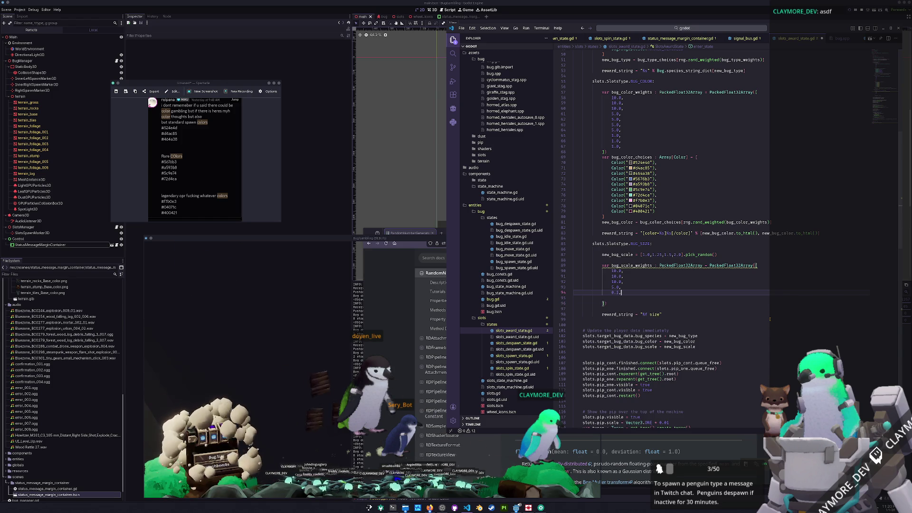
type(",")
key("Delete")
key("Down")
key("Down")
key("Return")
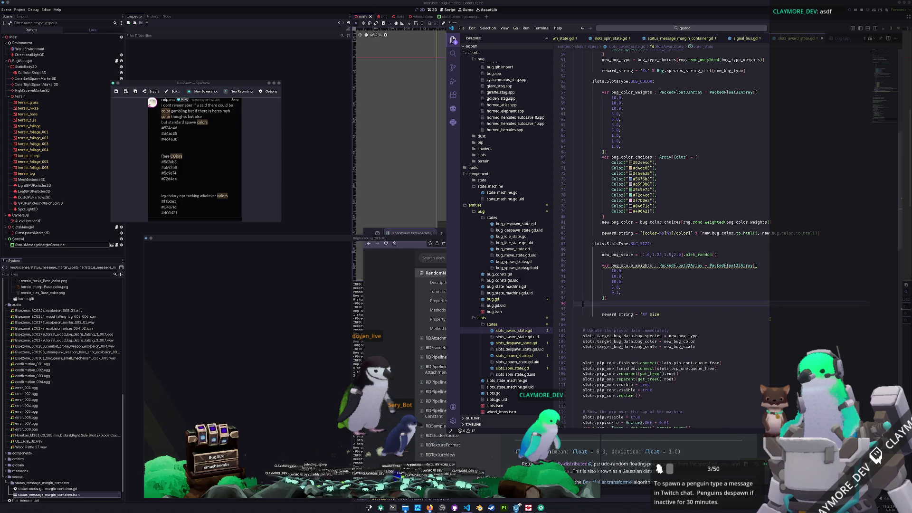
type("var bug")
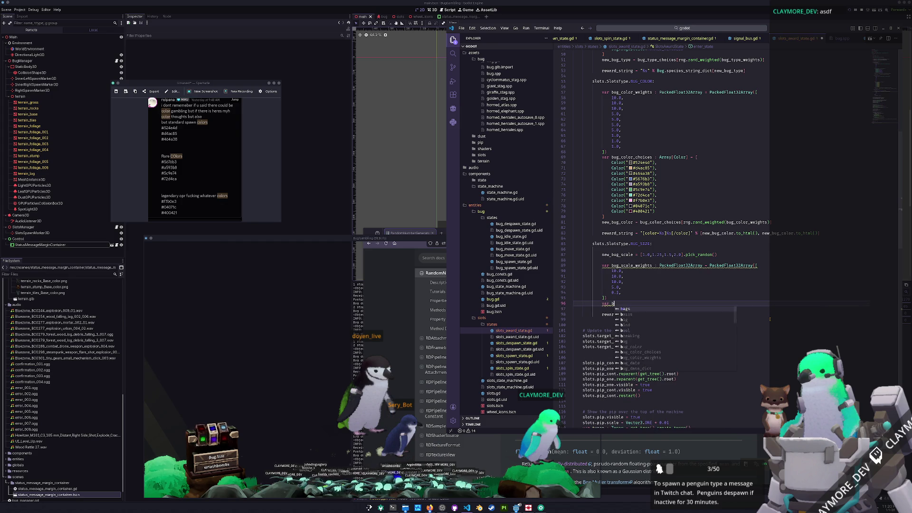
type("_scale_")
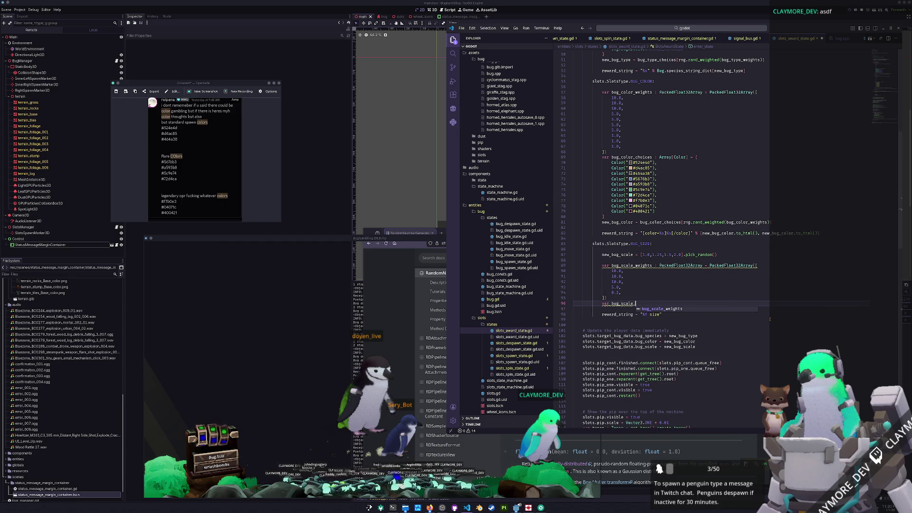
type("choices : Array[")
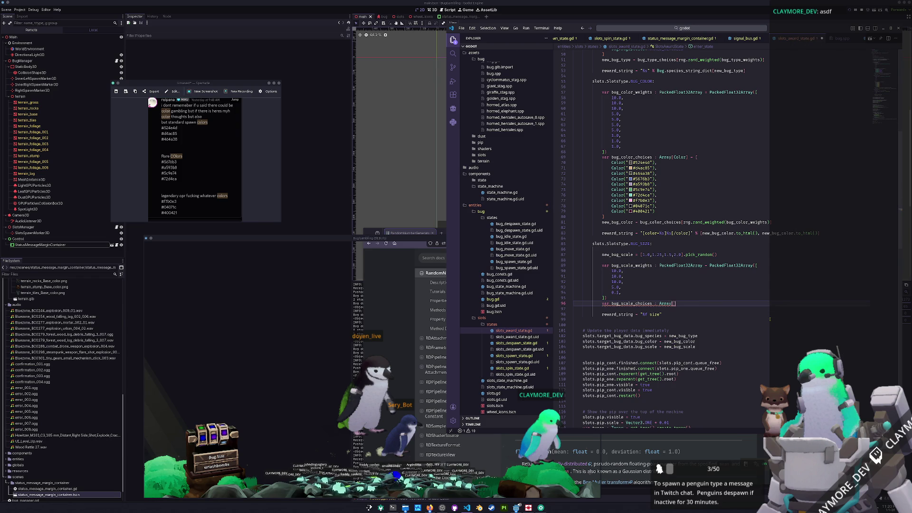
type("float] = [")
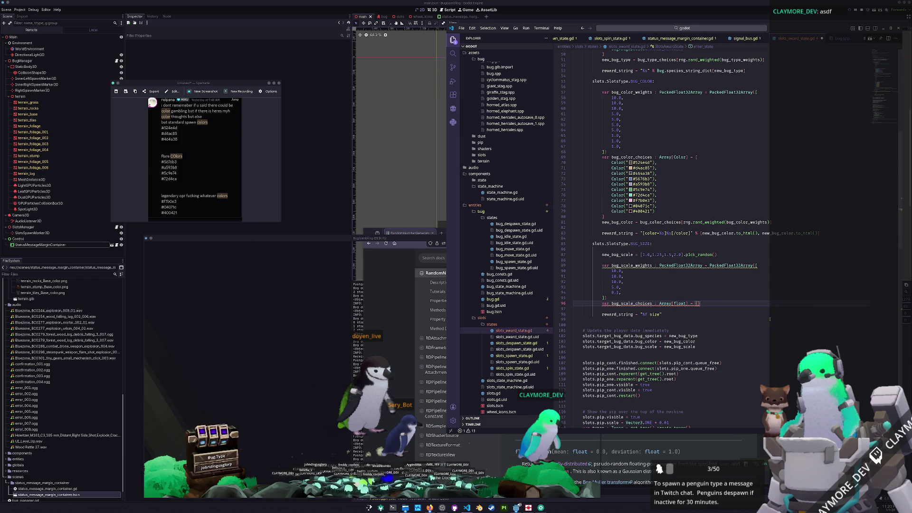
Step: List scale values 1.0, 1.25, 1.50, 1.75 and 2.0 in bug_scale_choices, then start new_bug_scale below
key("Return")
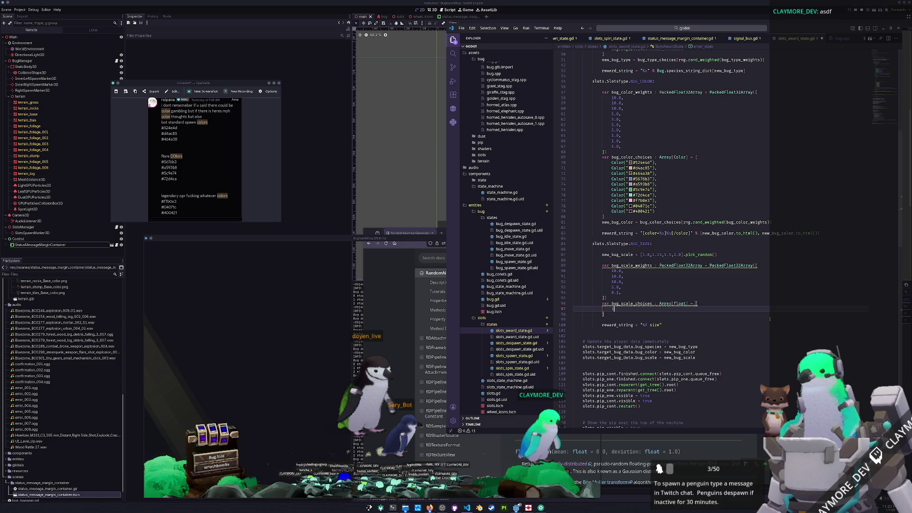
key("Return")
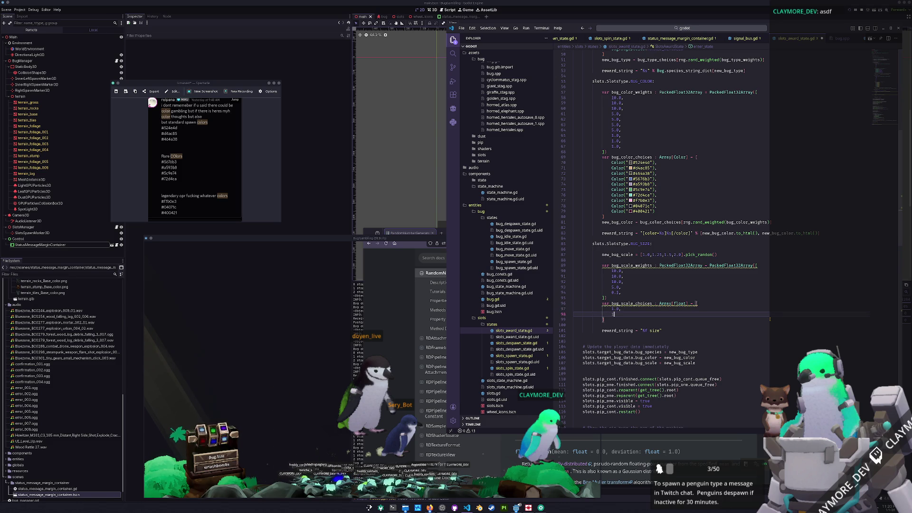
key("Return")
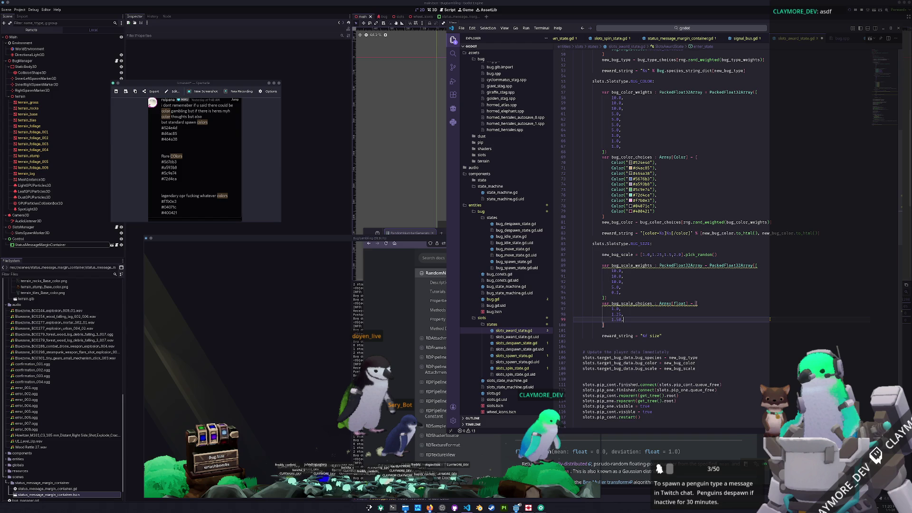
key("Return")
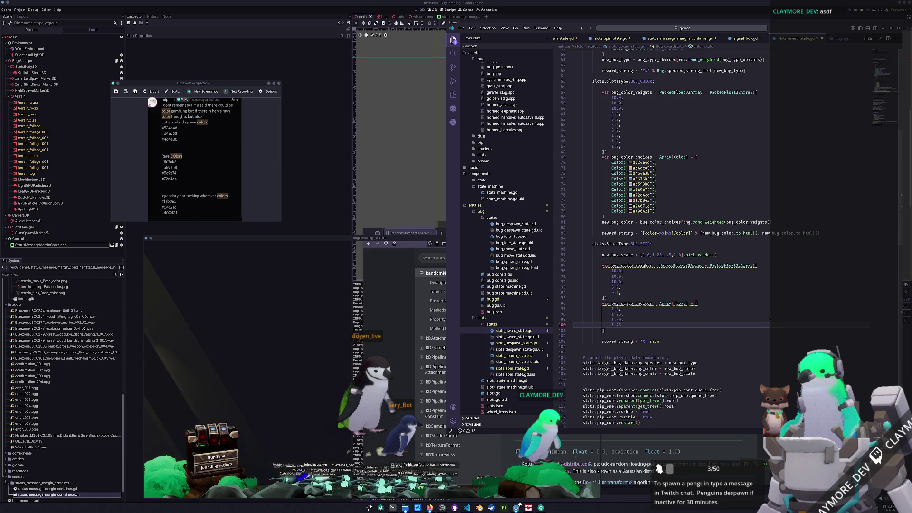
type("1.75,")
key("Return")
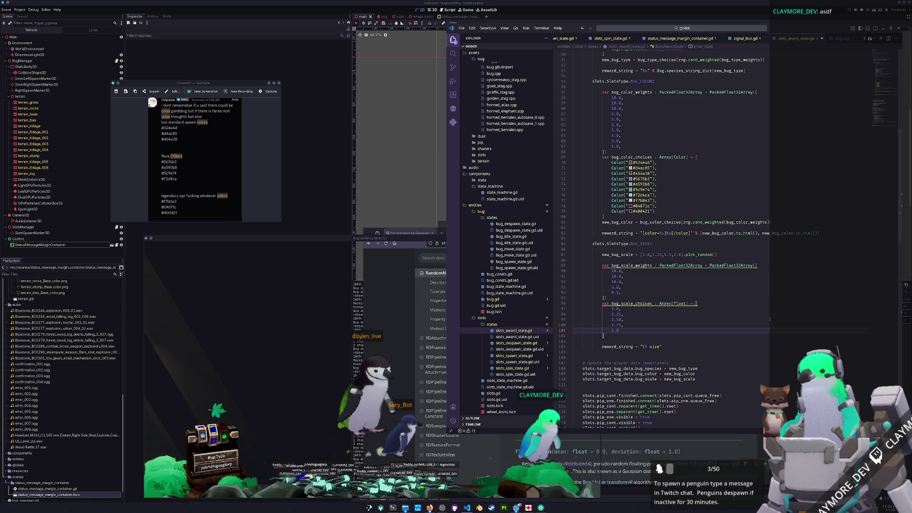
key("Down")
key("Return")
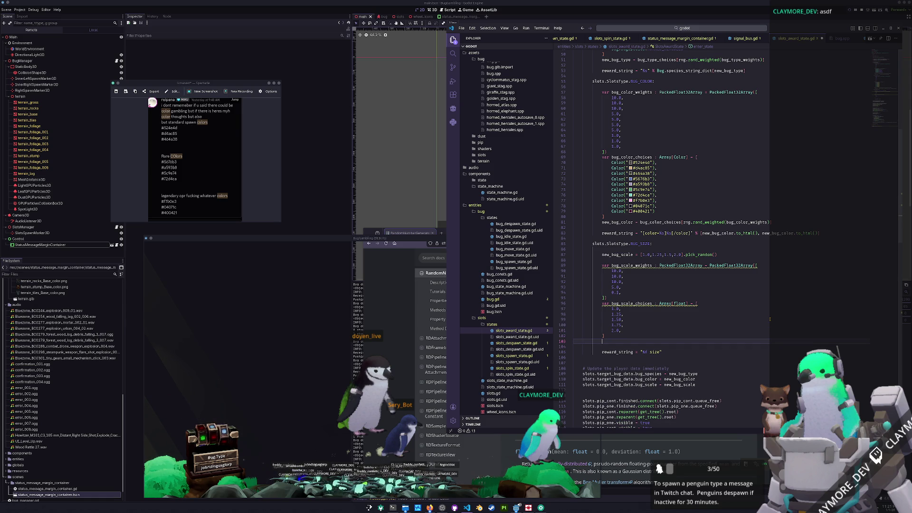
type("new_bug_")
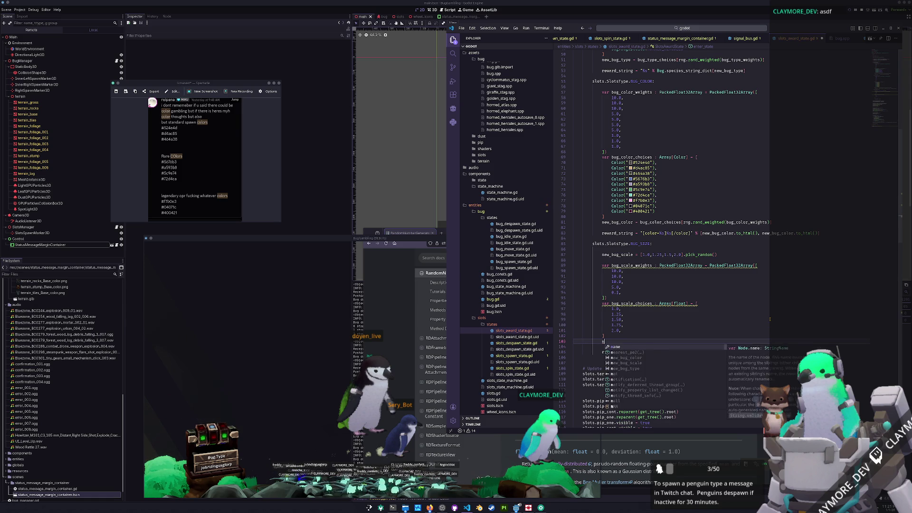
type("scale = ")
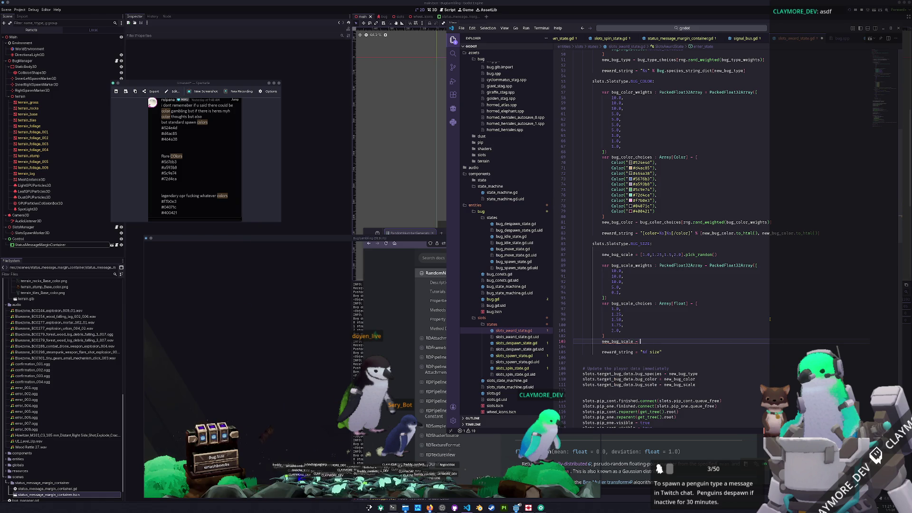
type("bug_scale_")
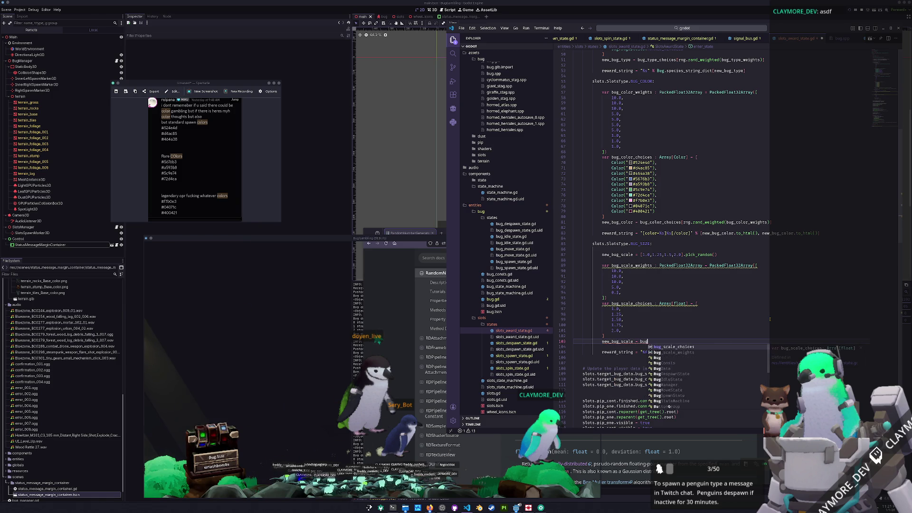
type("choices")
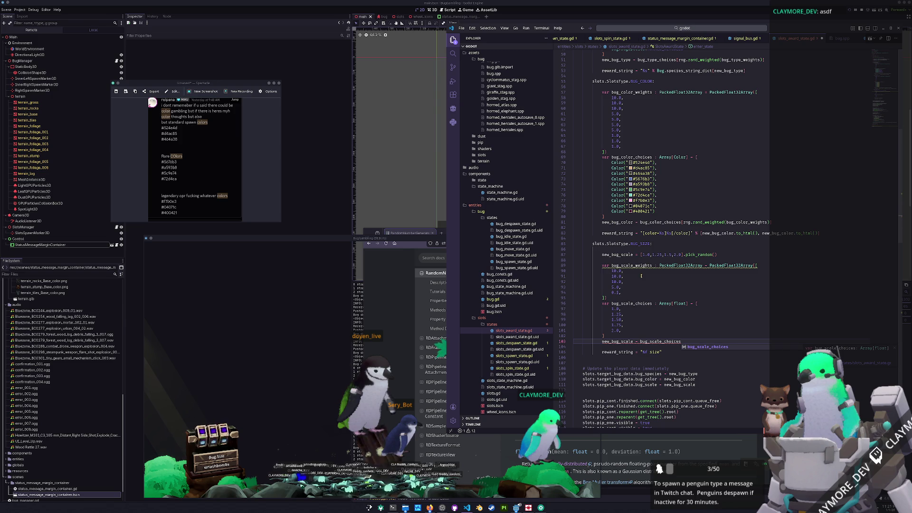
Step: Complete the new line as new_bug_scale = bug_scale_choices from the autocomplete list
mouse_move(517, 507)
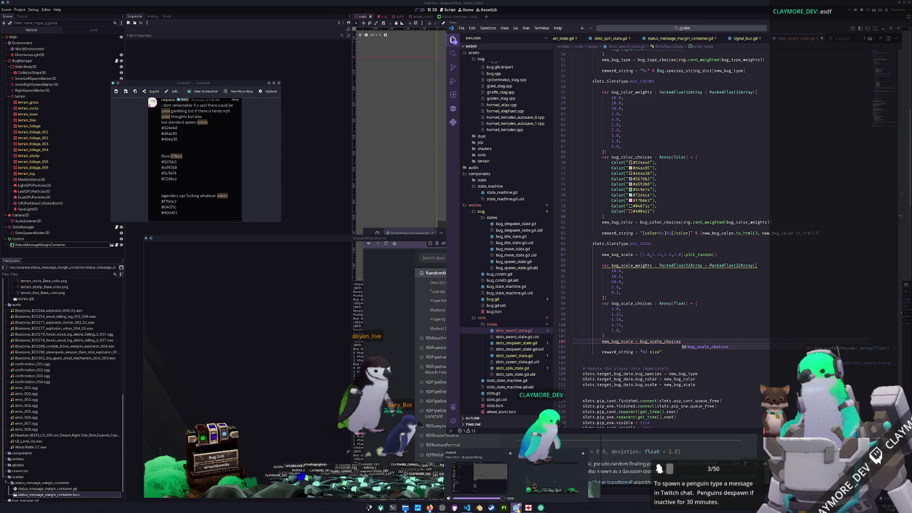
Step: Set the OBS Overlay source to capture the ClaymoreTuber (DEBUG) window
left_click(516, 507)
left_click(630, 333)
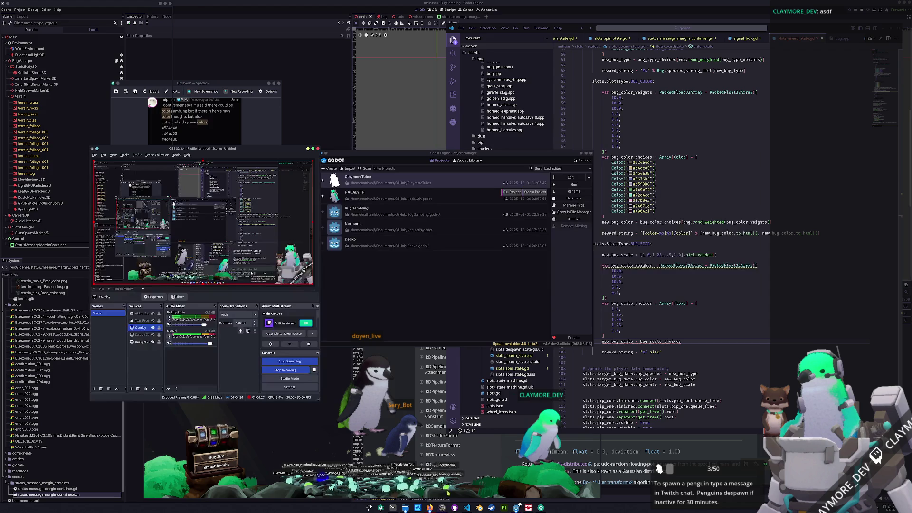
double_click(140, 327)
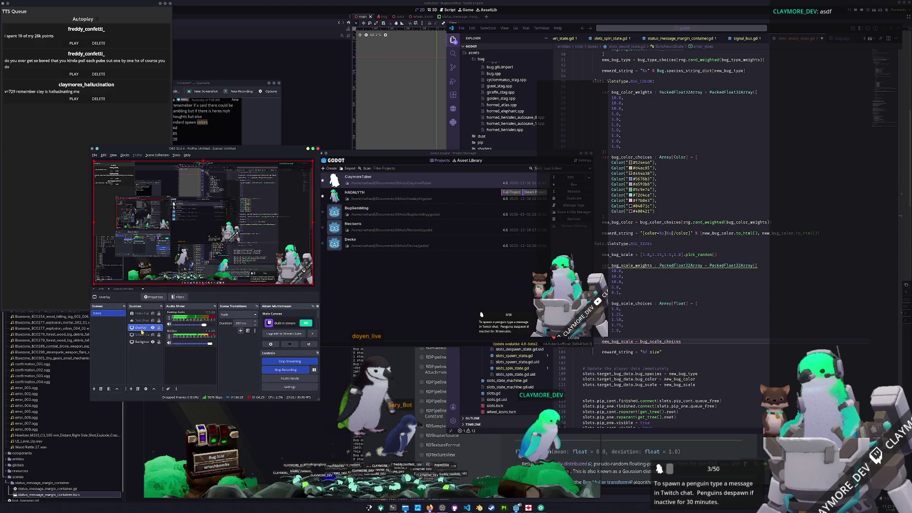
left_click(149, 279)
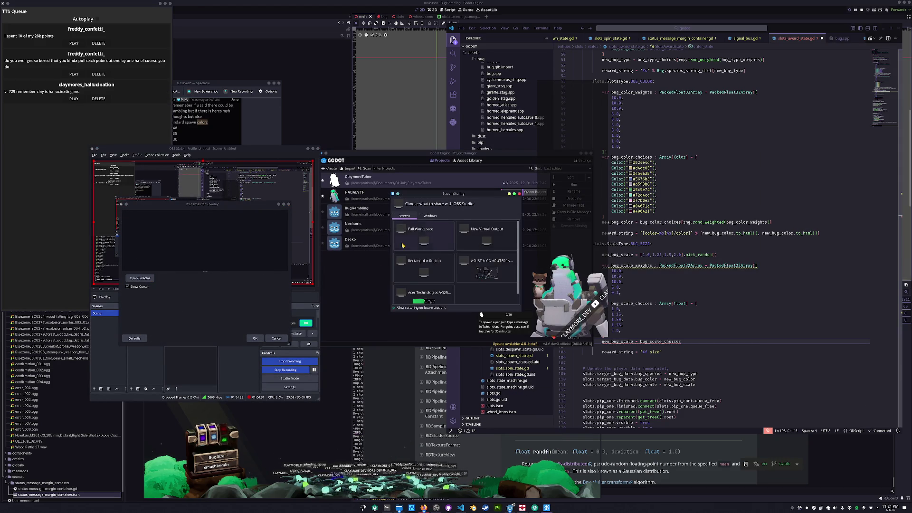
scroll(451, 259, "down", 5)
double_click(428, 259)
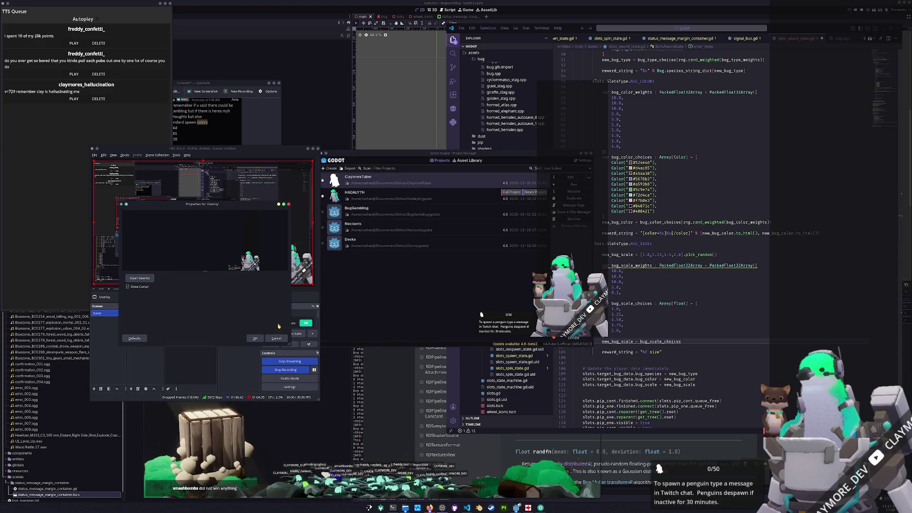
key("Return")
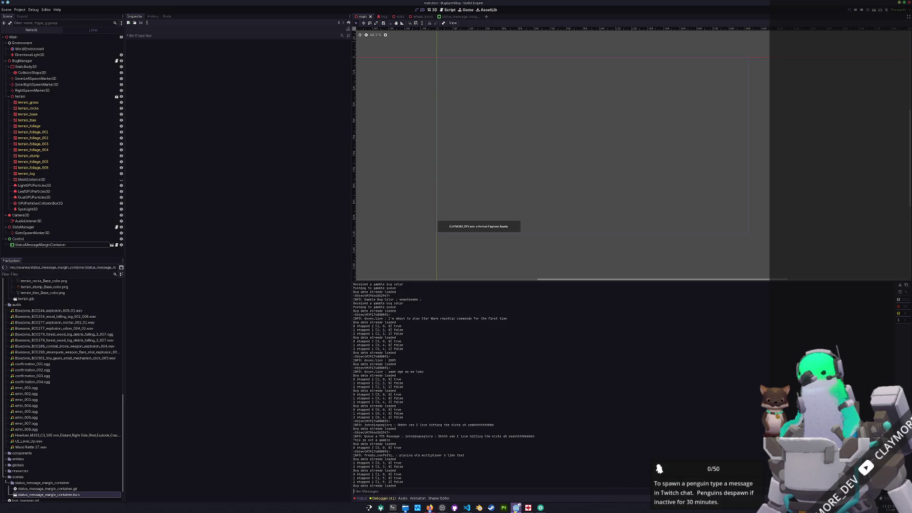
Step: Bring the TTS Queue window forward, then return to the slots award script
mouse_move(517, 506)
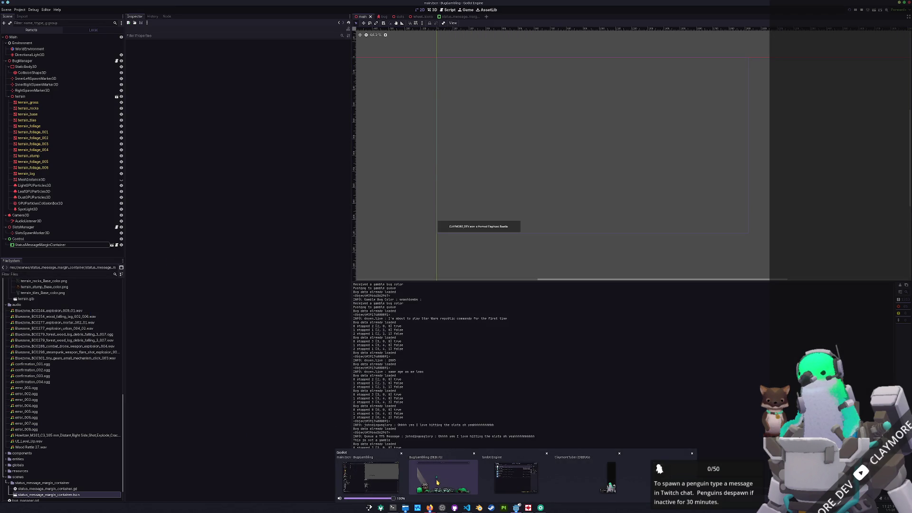
left_click(641, 478)
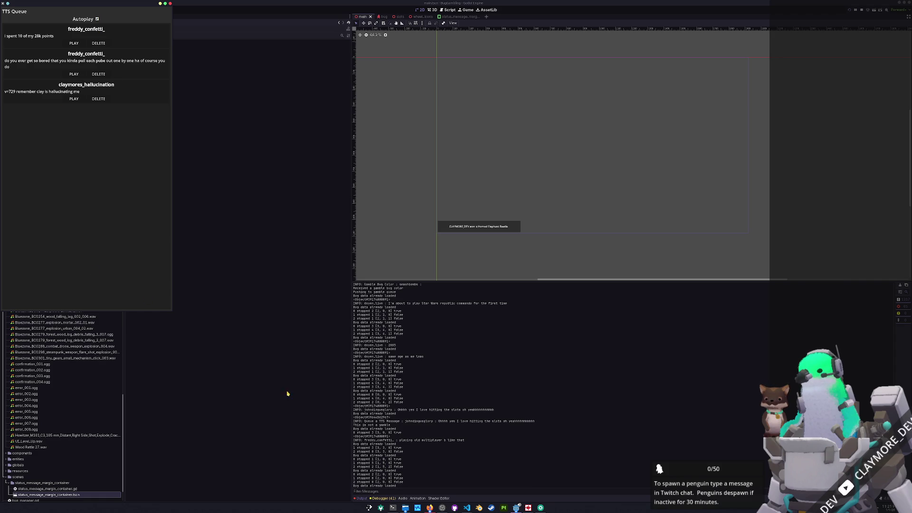
mouse_move(430, 507)
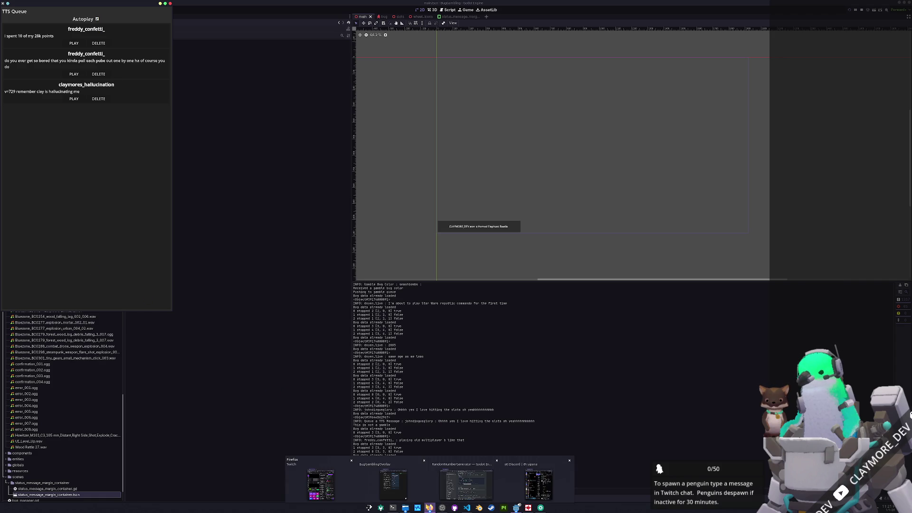
mouse_move(522, 509)
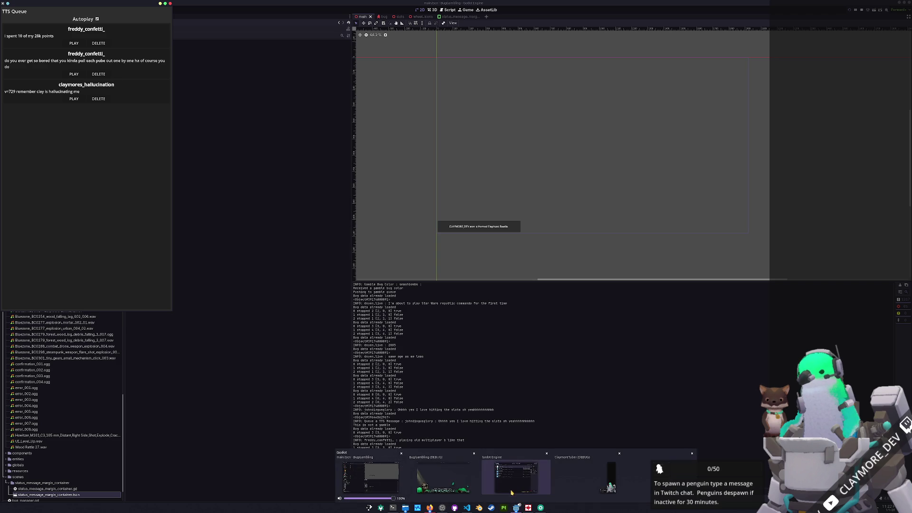
left_click(435, 490)
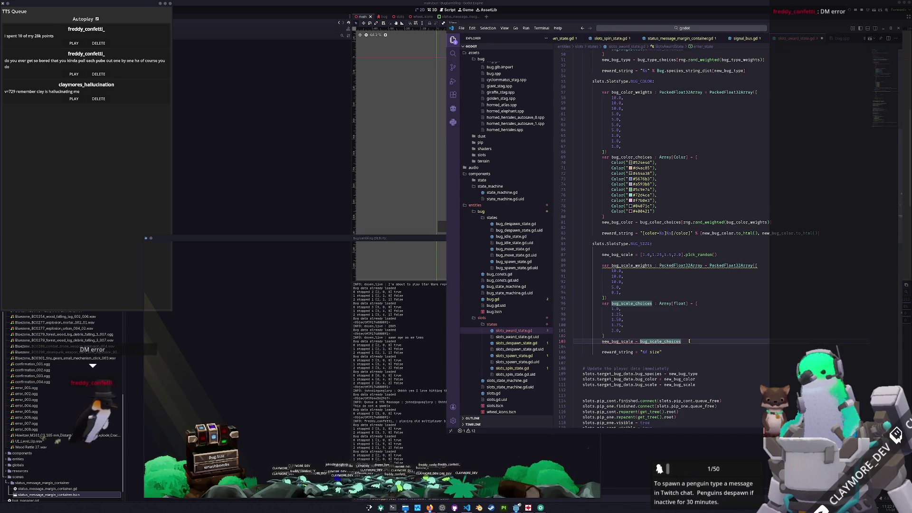
Step: Finish the line as new_bug_scale = bug_scale_choices[rng.rand_weighted(bug_scale_weights)]
type("[")
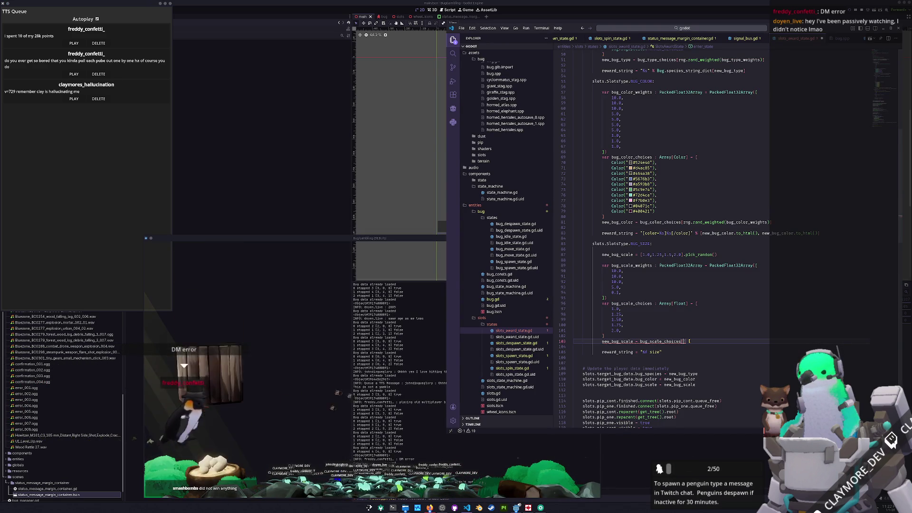
type("rng")
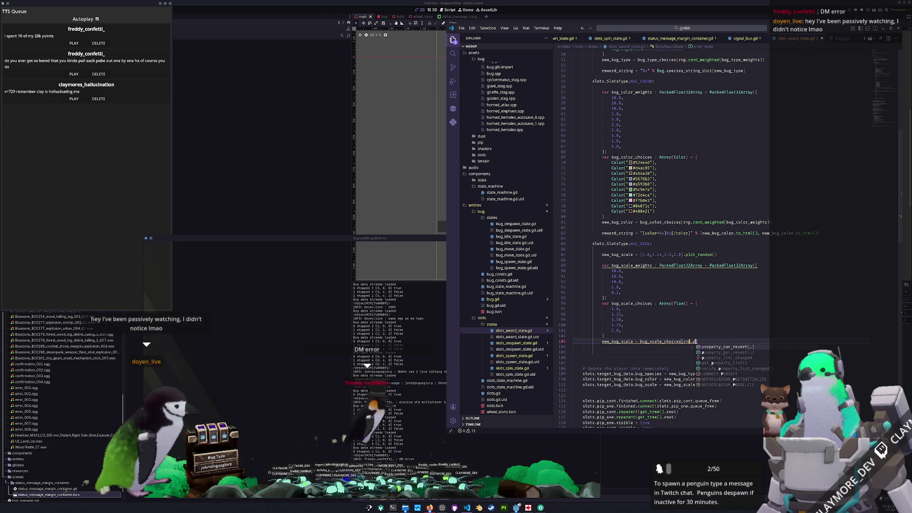
type(".p")
key("BackSpace")
type("rand_weighted(")
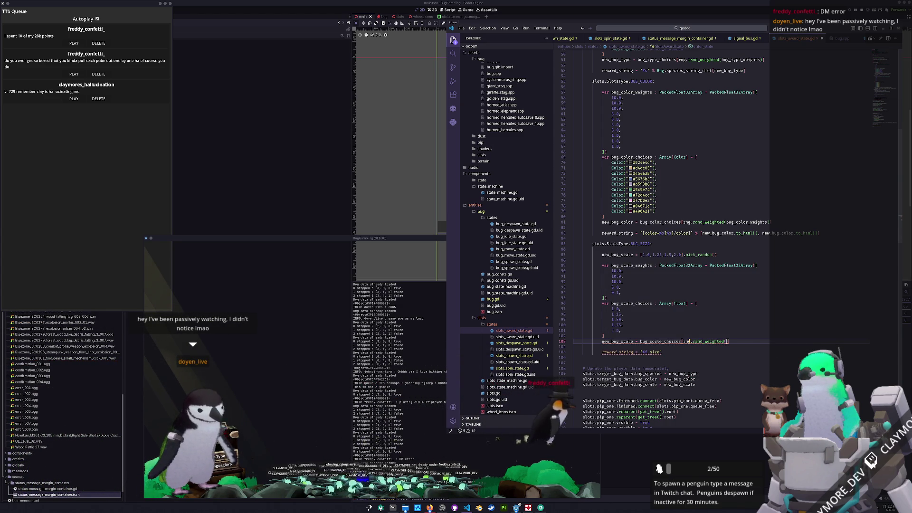
type("bug_scale")
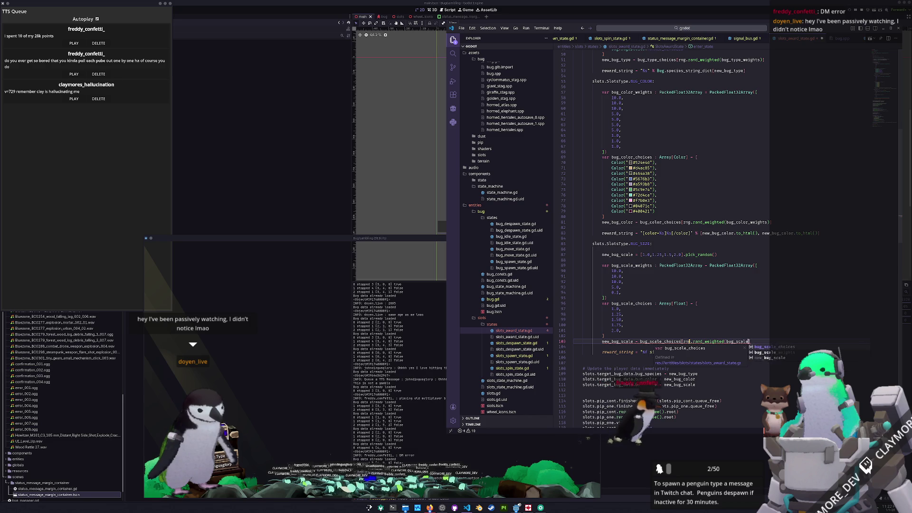
key("Escape")
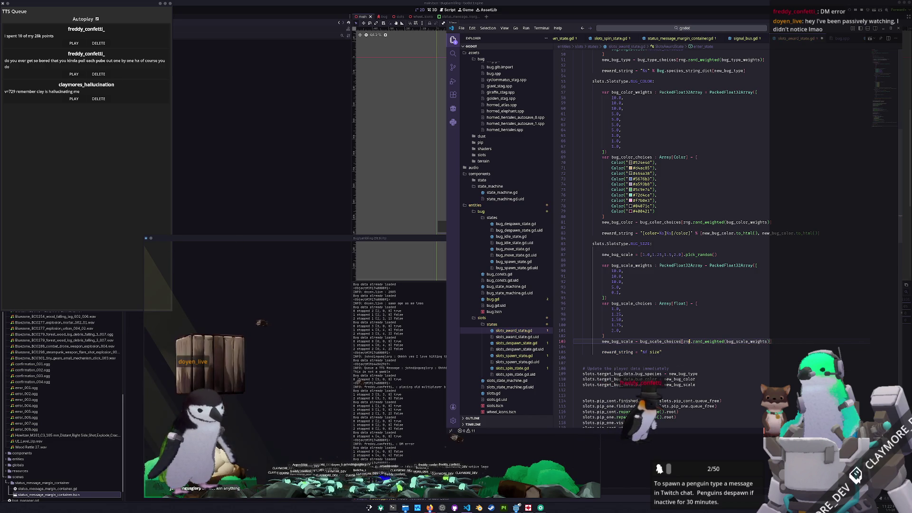
Step: Delete the old pick_random size line, keeping the blank line above
key("Down")
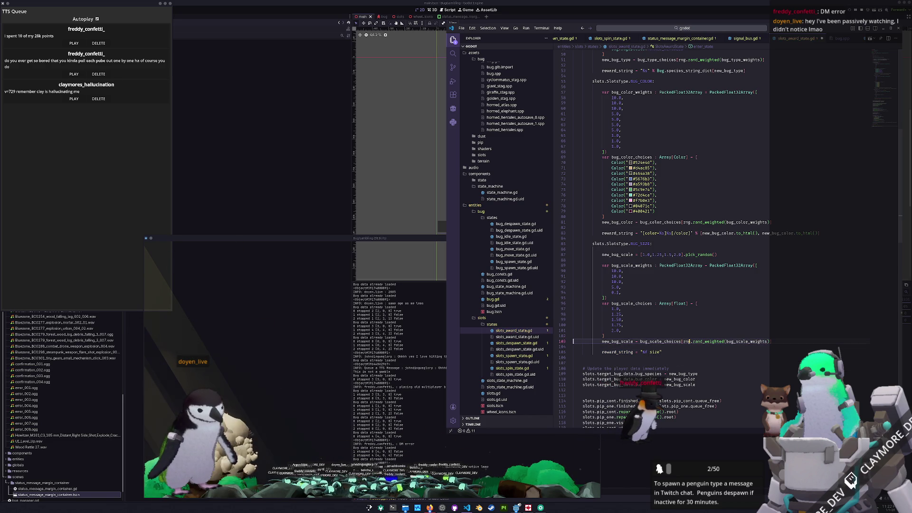
key("Up")
key("Up")
key("Up")
key("ctrl+shift+k")
key("BackSpace")
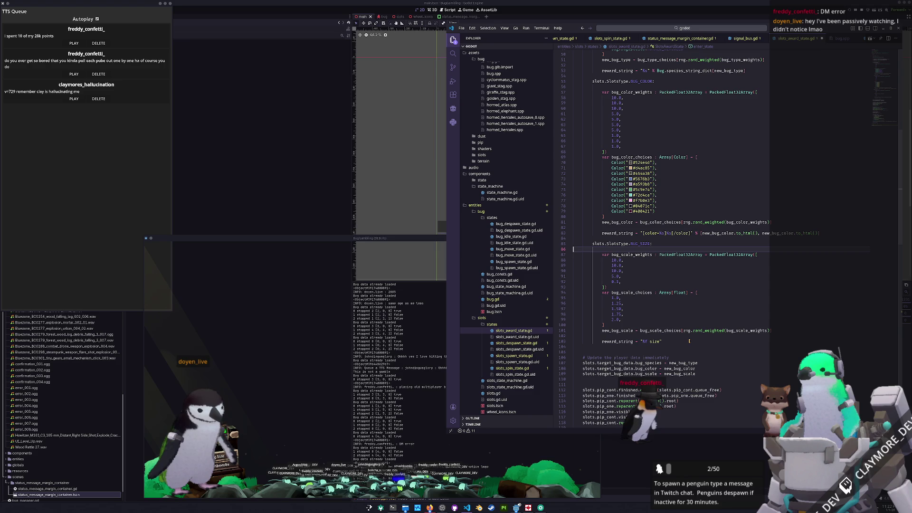
key("ctrl+shift+k")
key("ctrl+z")
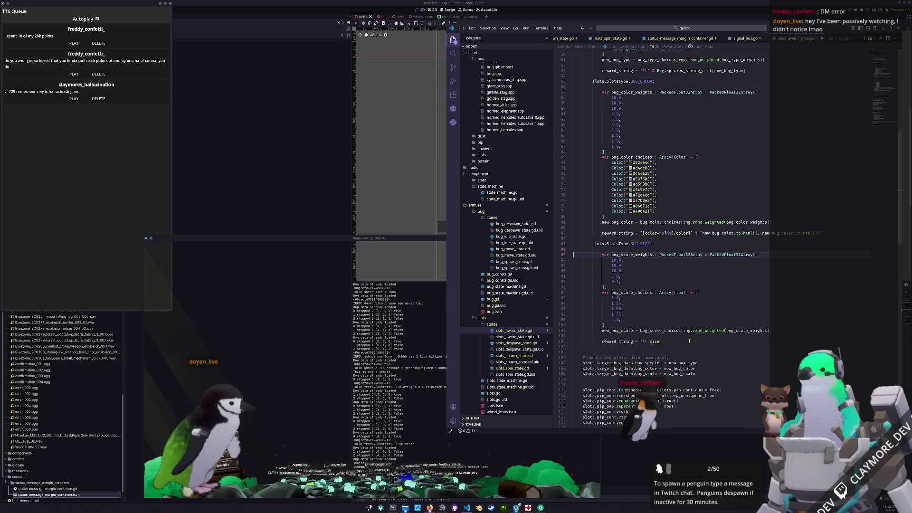
key("Down")
key("Down")
key("Down")
key("Up")
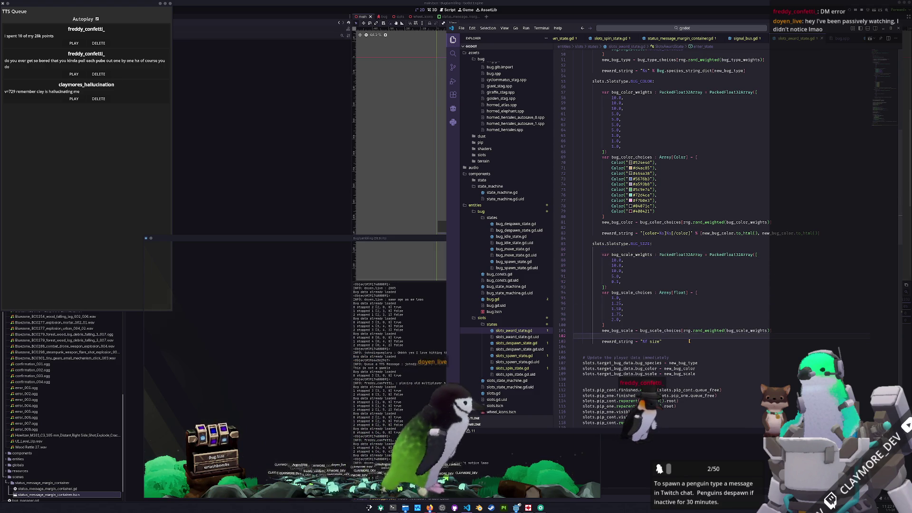
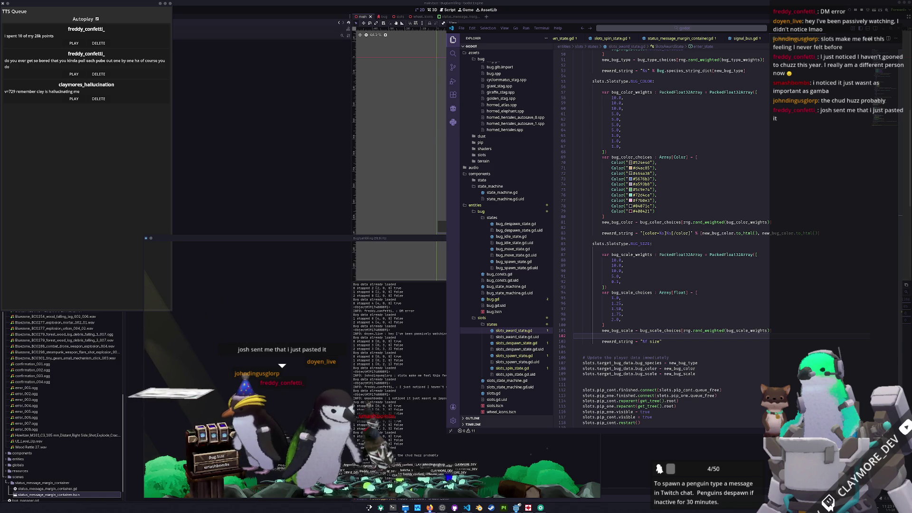
Step: Look up the rand_weighted documentation, then jump to line 152 of the script
left_click(713, 331)
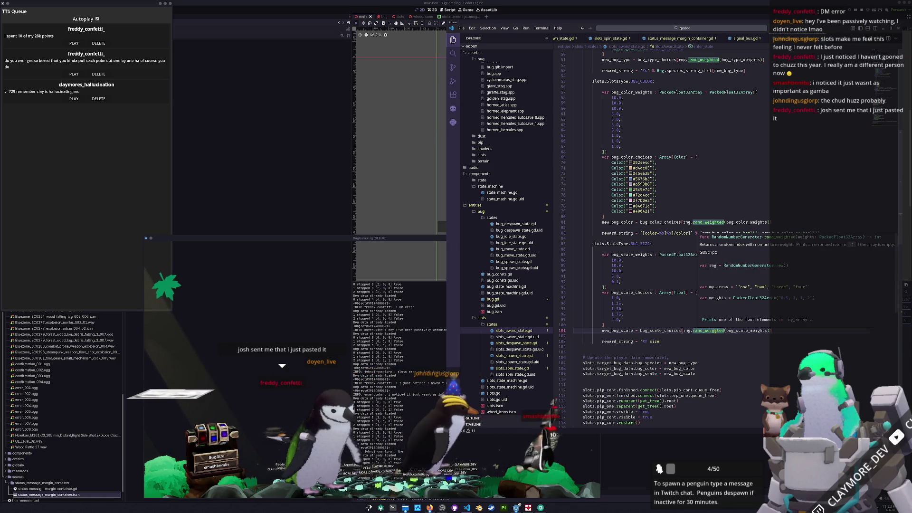
key("Down")
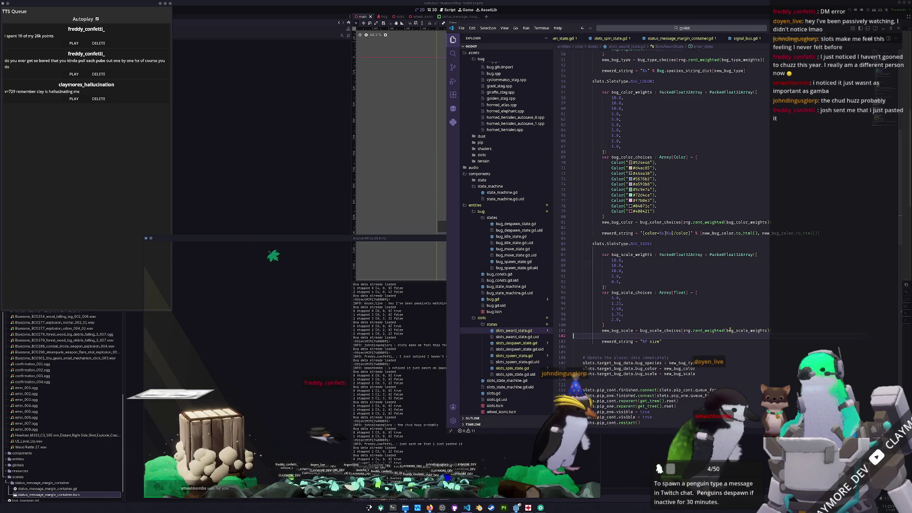
scroll(710, 333, "down", 15)
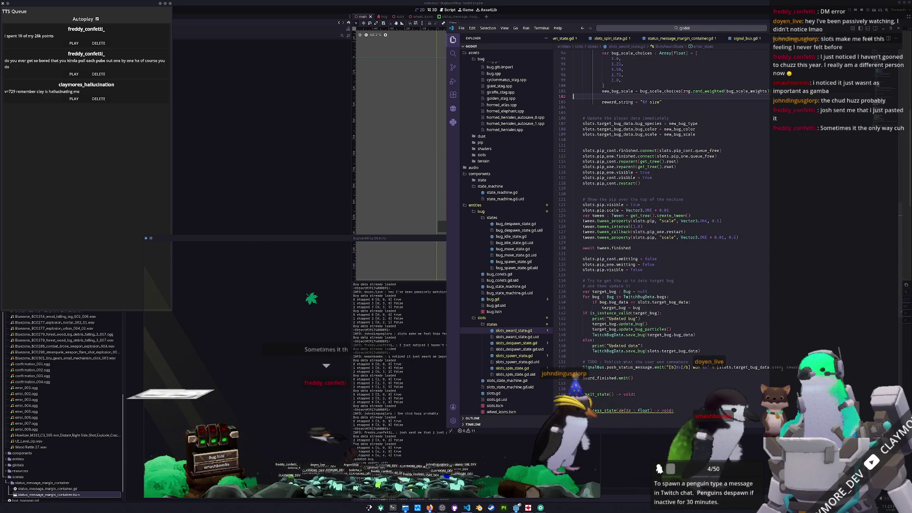
left_click(738, 367)
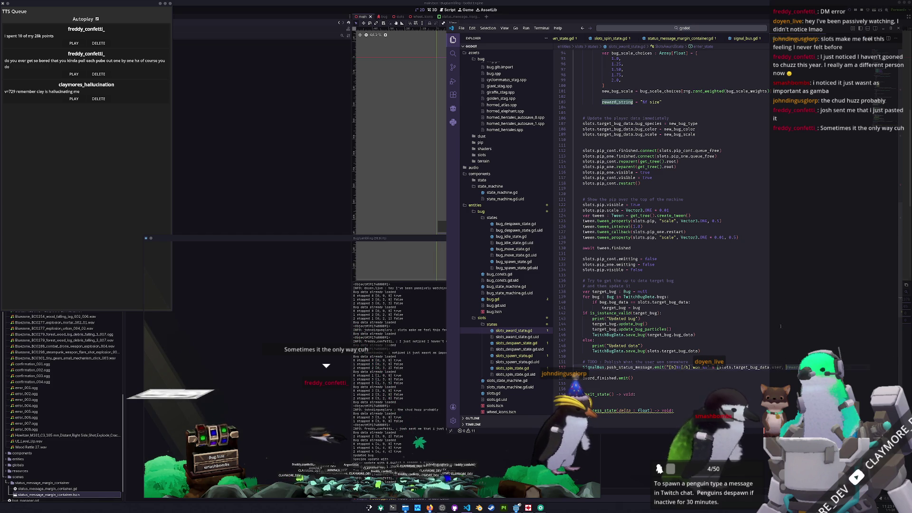
scroll(721, 233, "up", 4)
Step: Append new_bug_scale to the size reward string on line 103
left_click(644, 173)
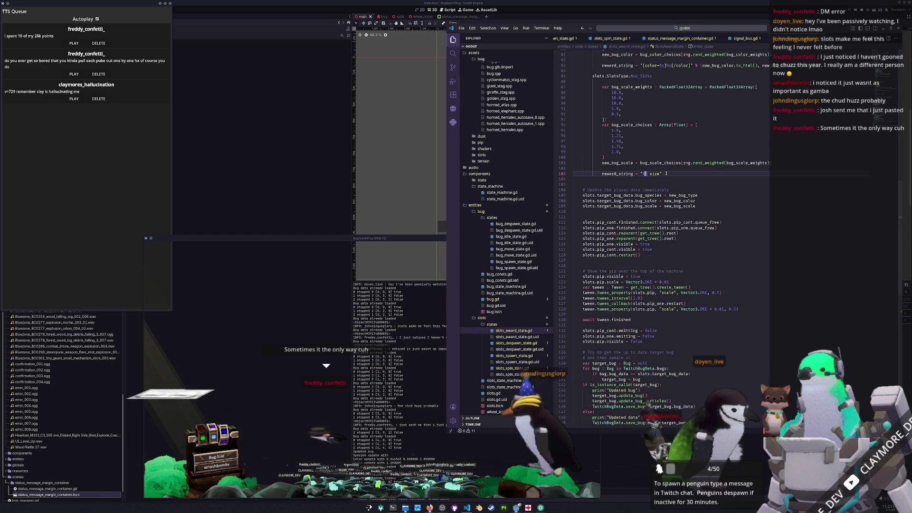
type("new_bug_scale")
key("Return")
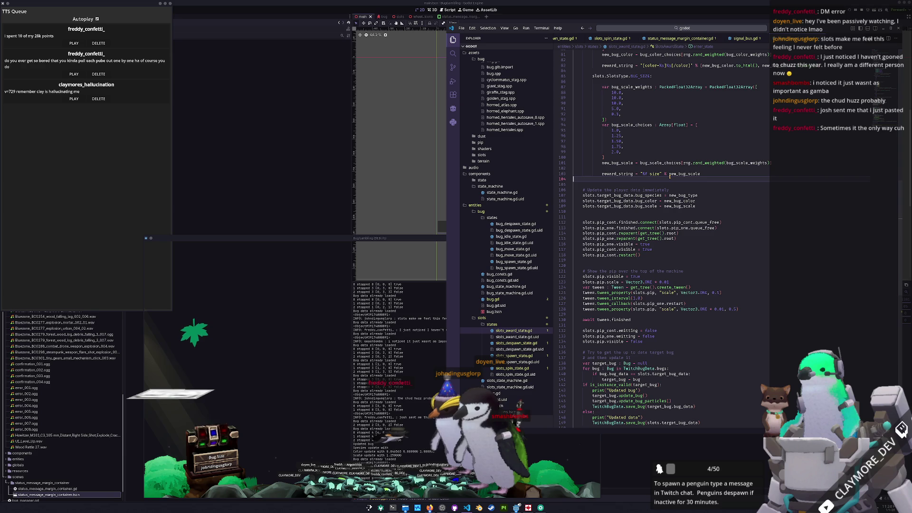
scroll(680, 277, "up", 4)
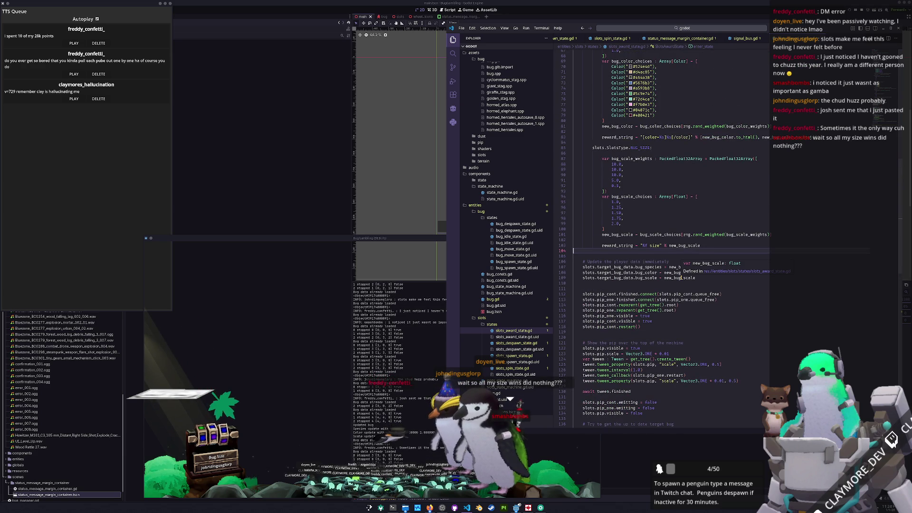
left_click(680, 287)
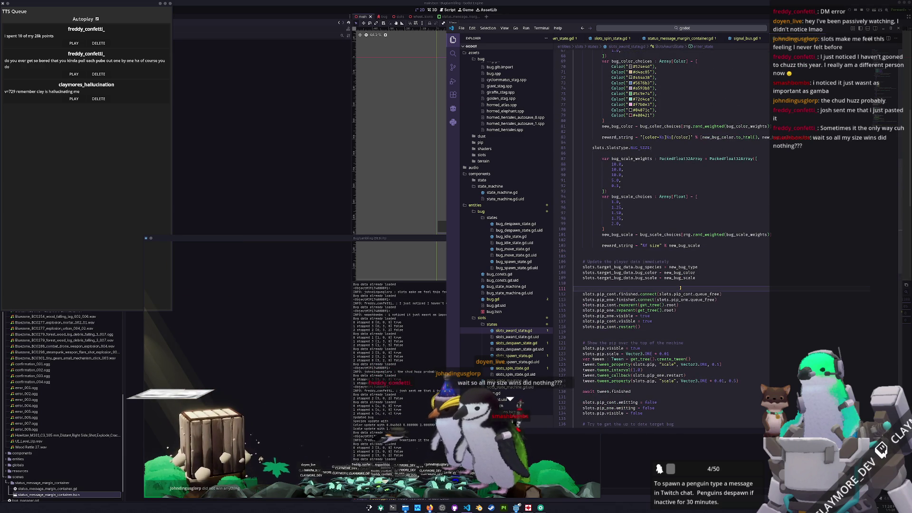
scroll(680, 287, "down", 1)
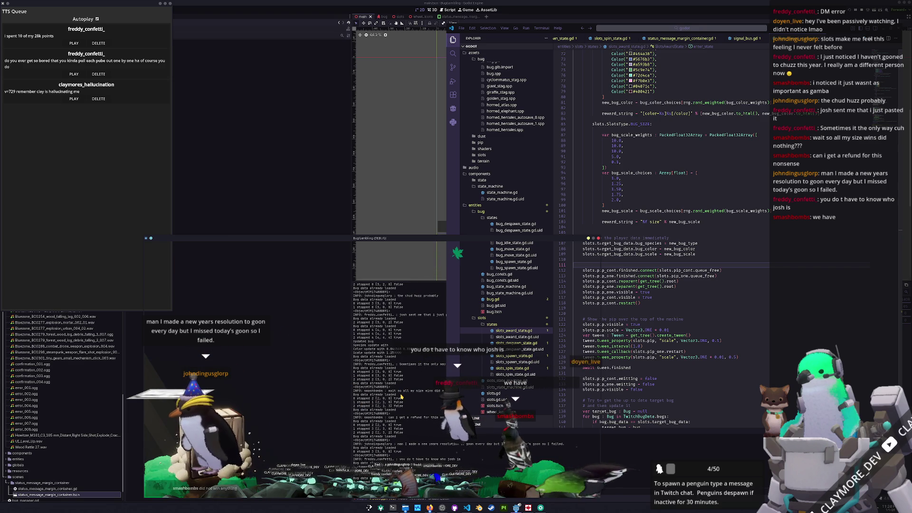
Step: Bring the Godot editor in front of Visual Studio Code
left_click(297, 199)
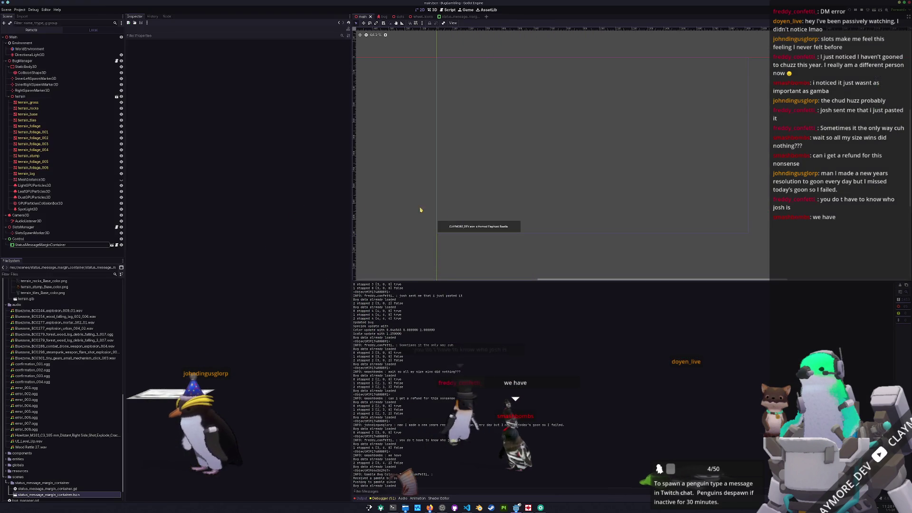
Step: Open the wheel_icons scene tab in Godot, then raise the Dolphin file manager windows
left_click(419, 17)
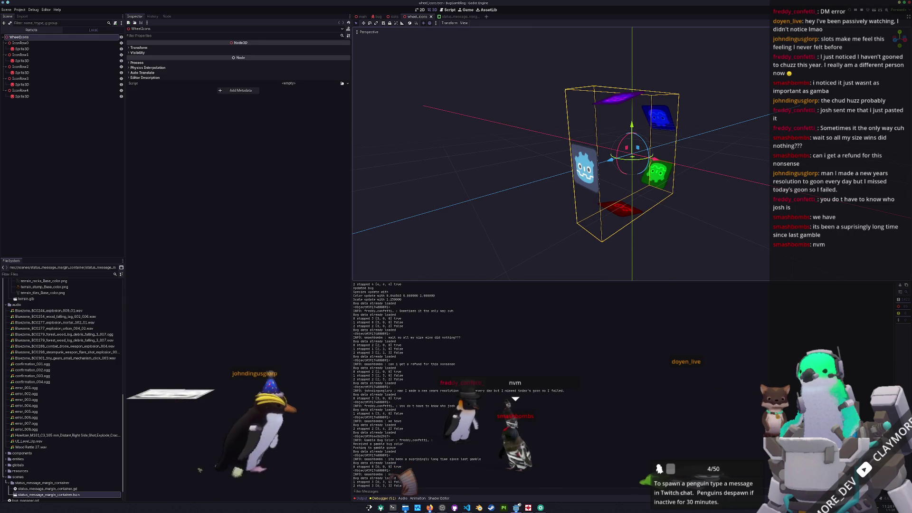
left_click(405, 509)
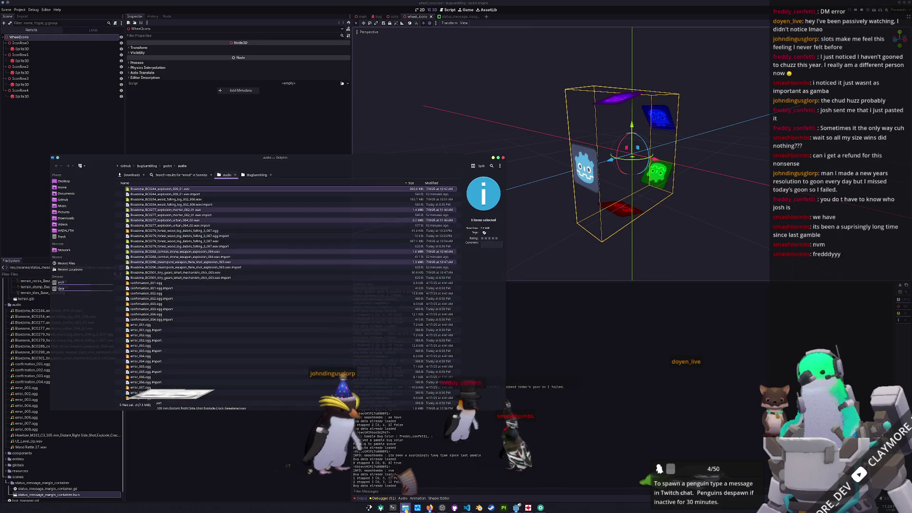
Step: In the first Dolphin window, browse to godot/assets/slots/textures
left_click(169, 166)
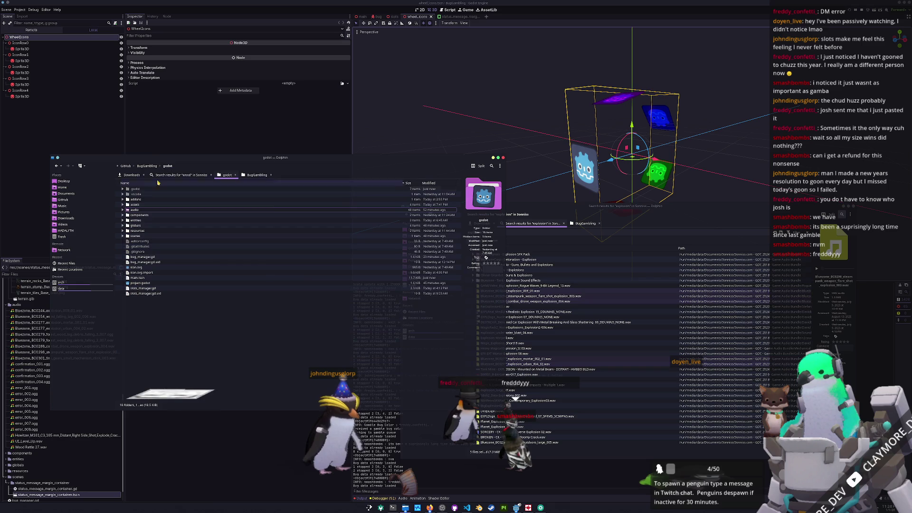
double_click(141, 205)
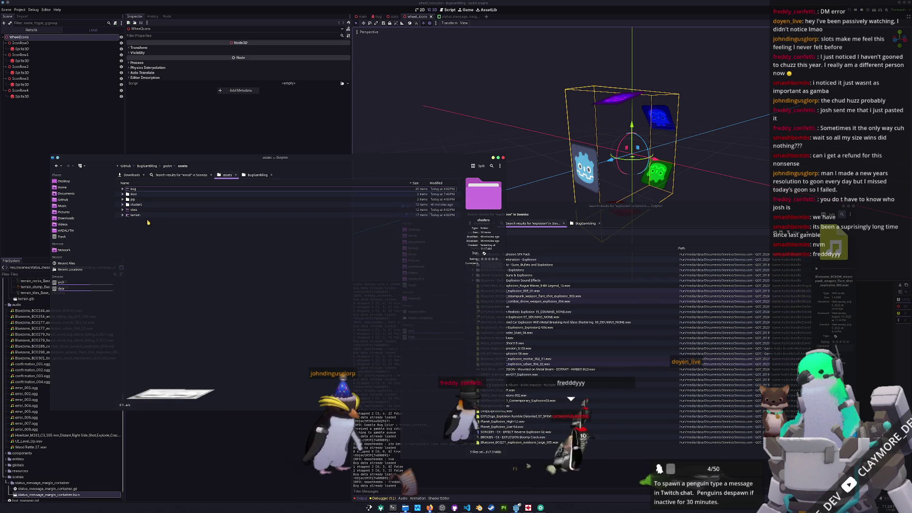
right_click(158, 244)
mouse_move(174, 245)
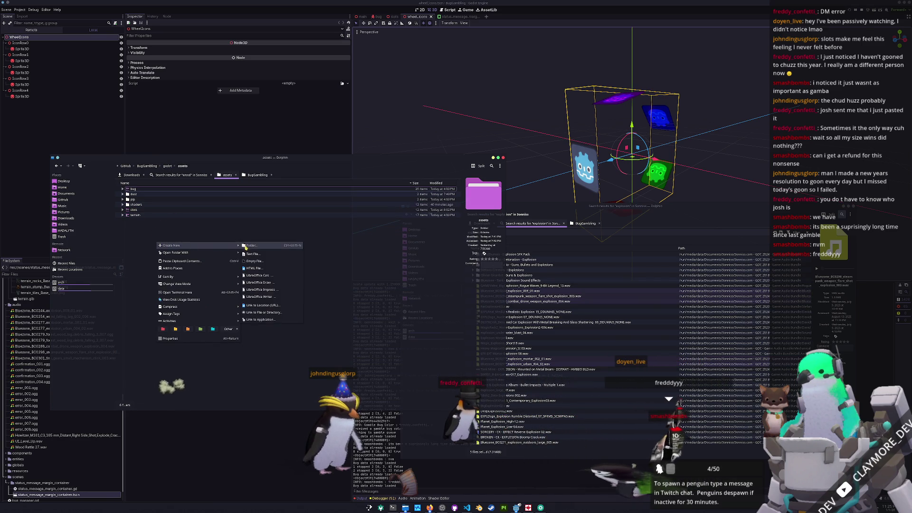
left_click(256, 247)
type("s")
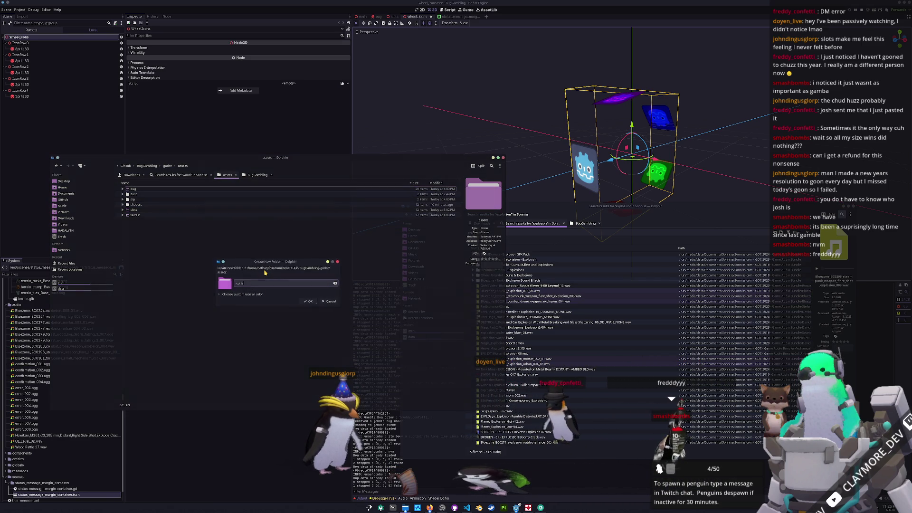
key("Return")
double_click(160, 209)
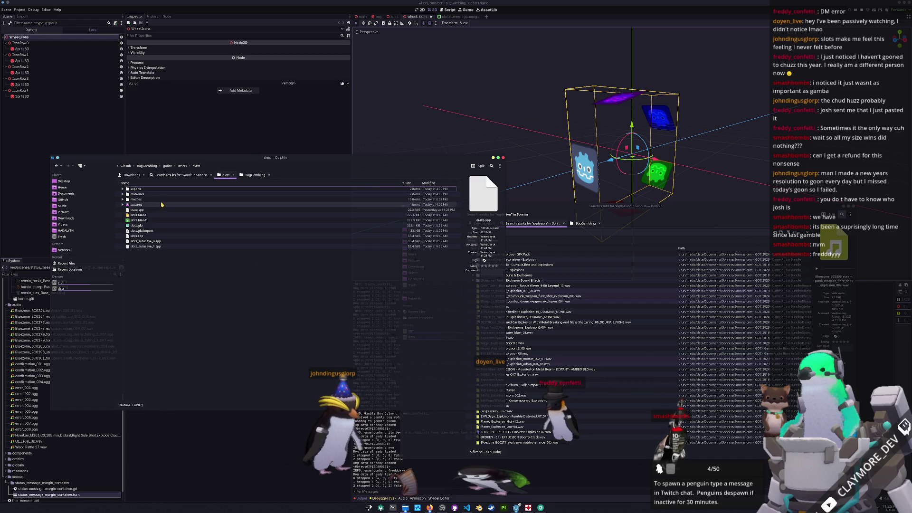
double_click(162, 204)
Step: In the second Dolphin window, browse from GitHub into Hadalyth's godot folder
left_click(541, 226)
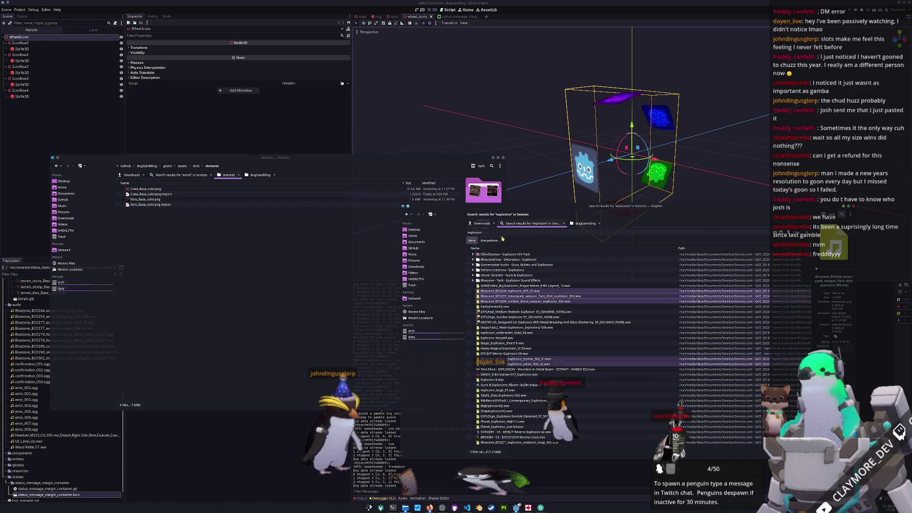
left_click(420, 249)
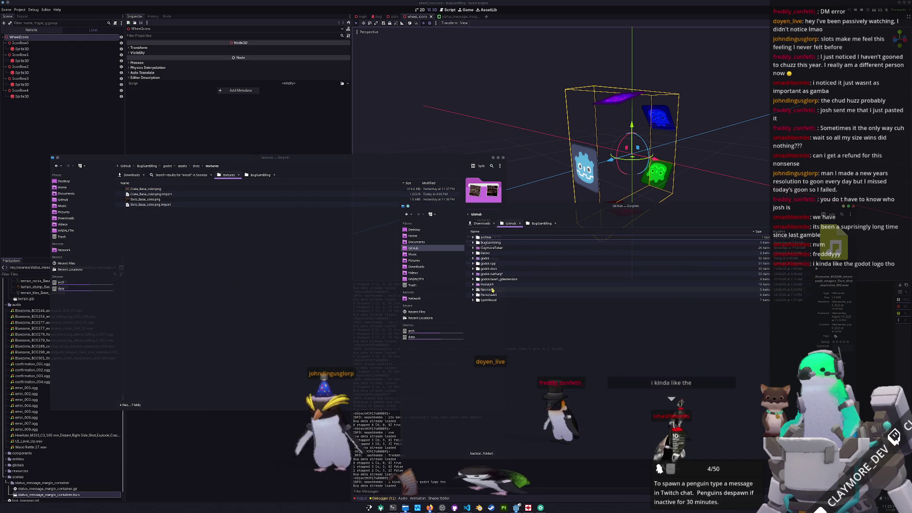
double_click(489, 264)
double_click(487, 264)
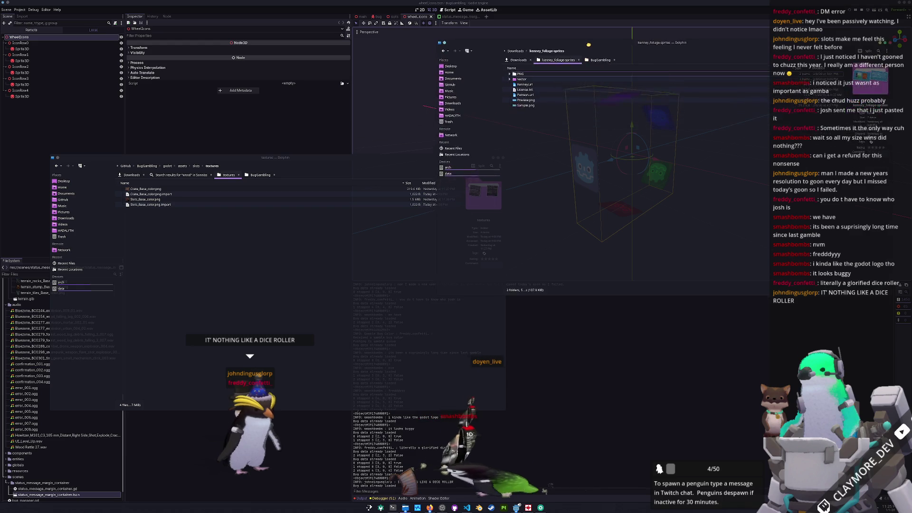
Step: Open the Shaded PNG folder of the kenney foliage sprites
left_click(533, 70)
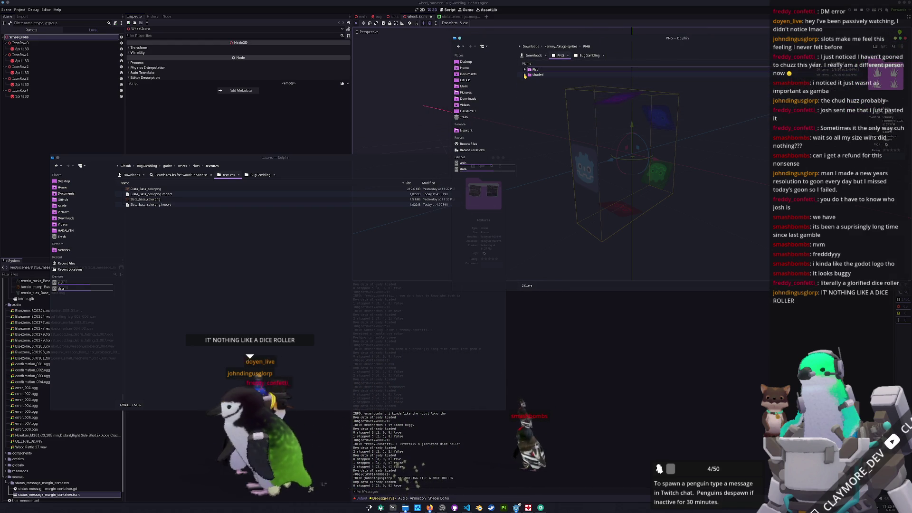
left_click(525, 75)
left_click(553, 200)
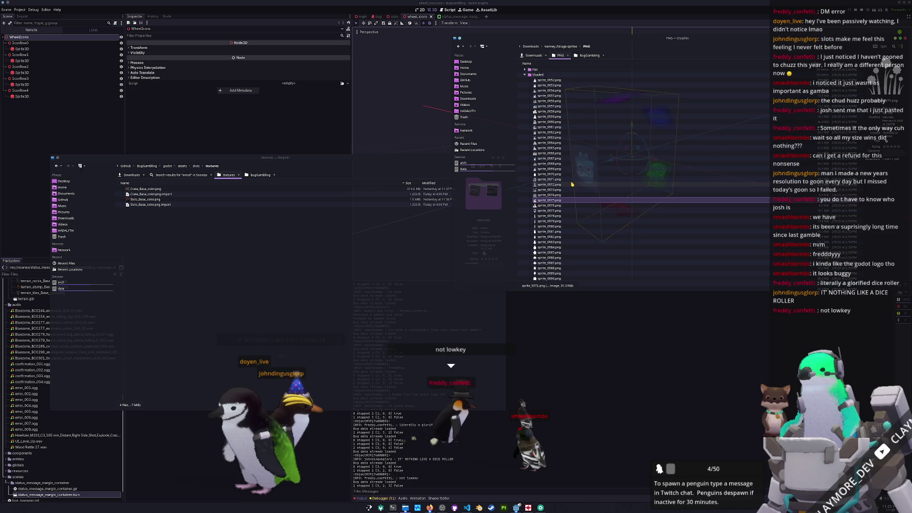
scroll(572, 184, "up", 5, "ctrl")
scroll(597, 202, "down", 5)
scroll(592, 212, "down", 2)
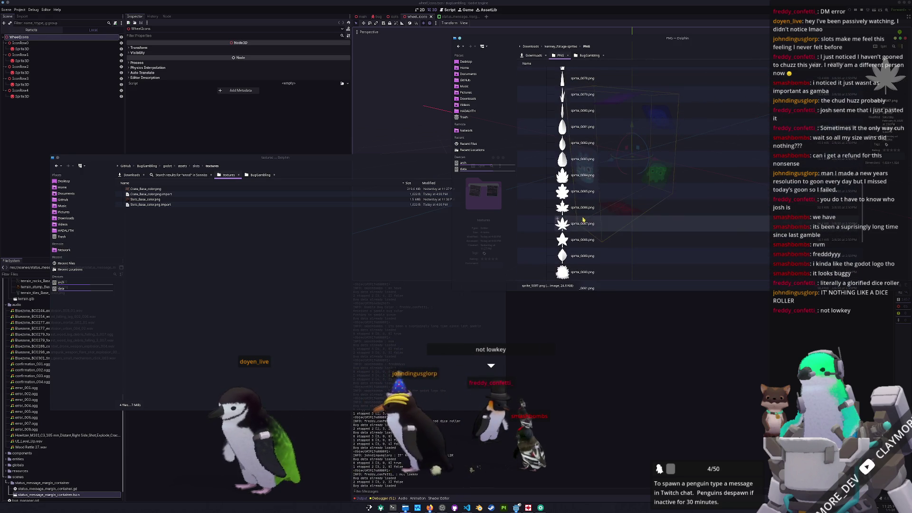
Step: Copy leaf sprites sprite_0086, 0087, 0088, 0085 and 0084 into the textures folder
left_click_drag(584, 208, 407, 259)
scroll(584, 238, "down", 1)
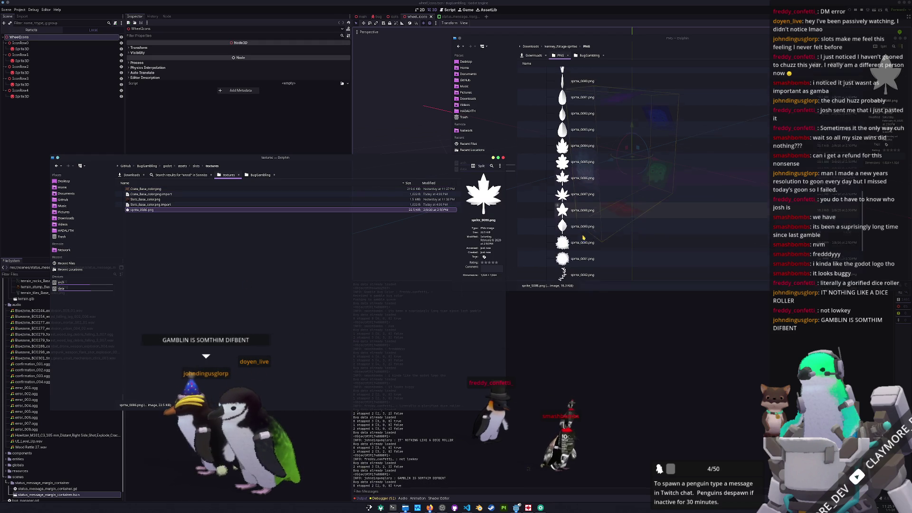
left_click_drag(587, 194, 336, 273)
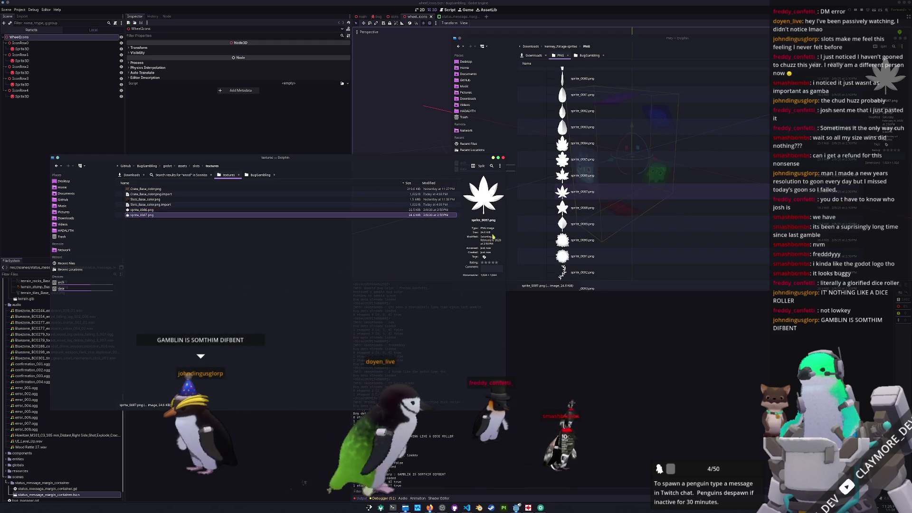
scroll(584, 191, "down", 1)
left_click_drag(582, 175, 456, 236)
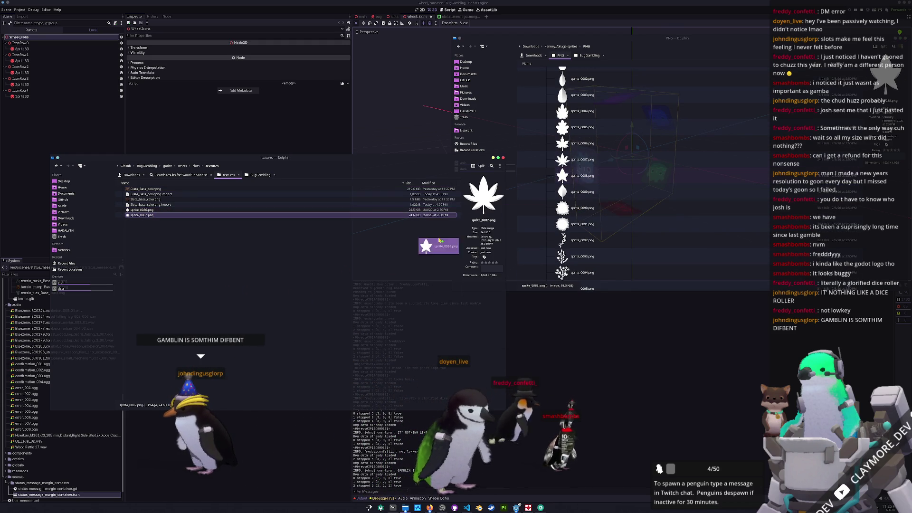
left_click_drag(314, 281, 312, 281)
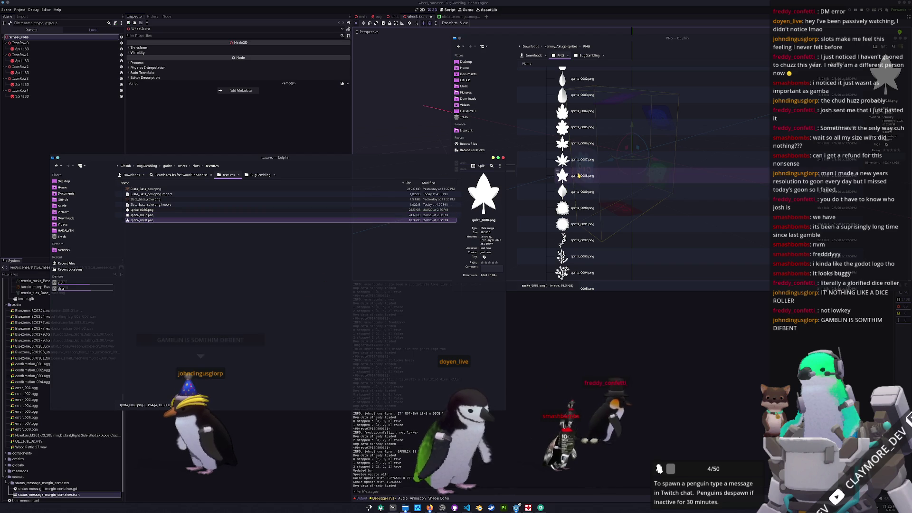
scroll(582, 204, "down", 2)
scroll(583, 230, "up", 5)
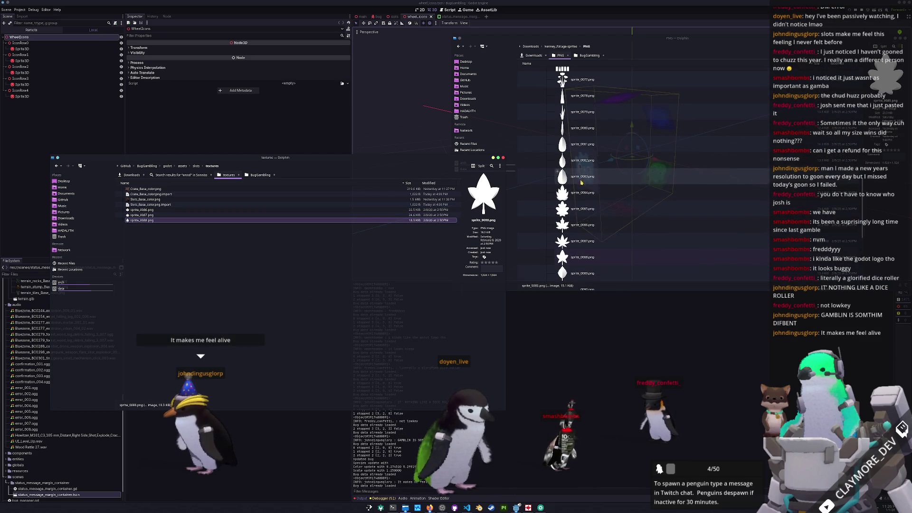
left_click_drag(582, 209, 312, 276)
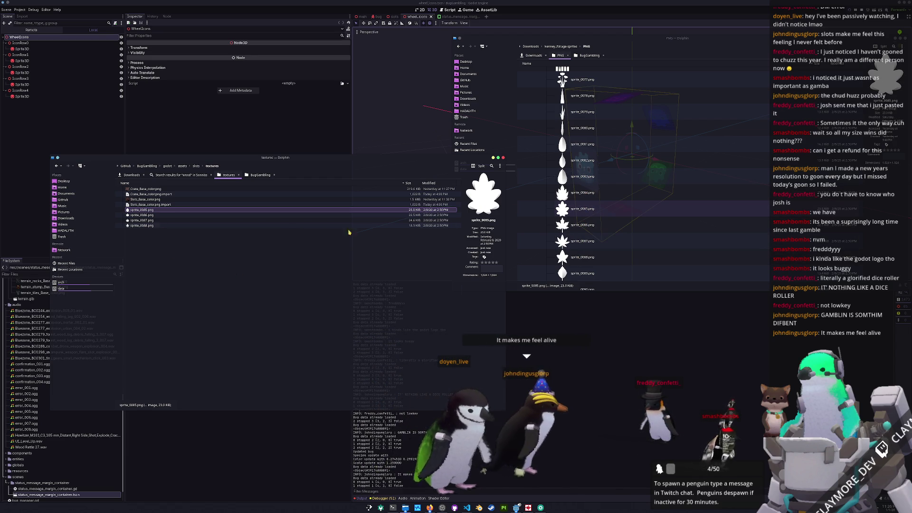
left_click_drag(582, 192, 221, 280)
left_click(216, 272)
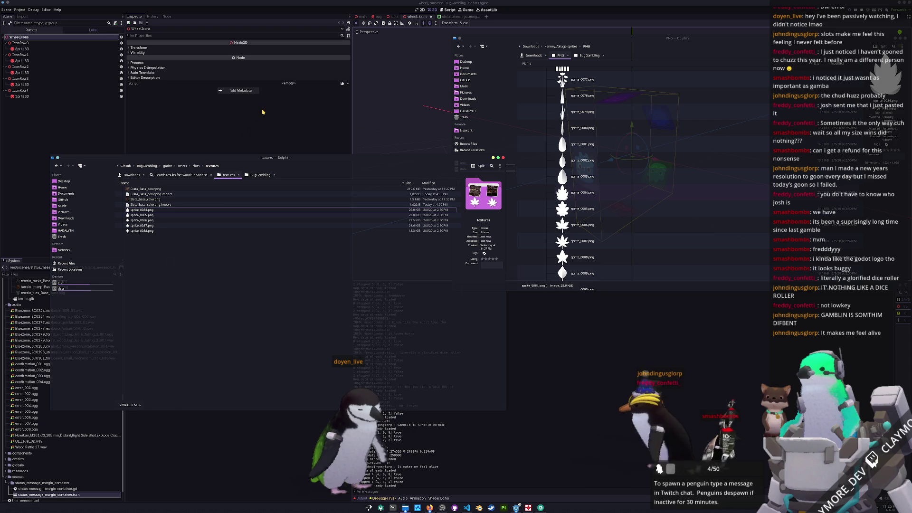
Step: Return to Godot and select the Godot-icon sprite in the wheel_icons scene
left_click(262, 113)
scroll(498, 198, "up", 2)
left_click(574, 172)
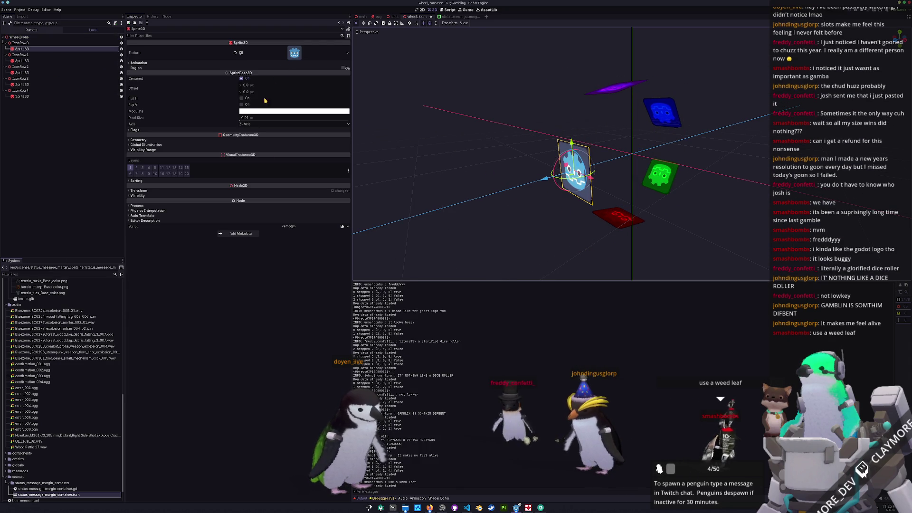
Step: Quick-load sprite_0084 as the IconRow0 sprite's texture
left_click(346, 55)
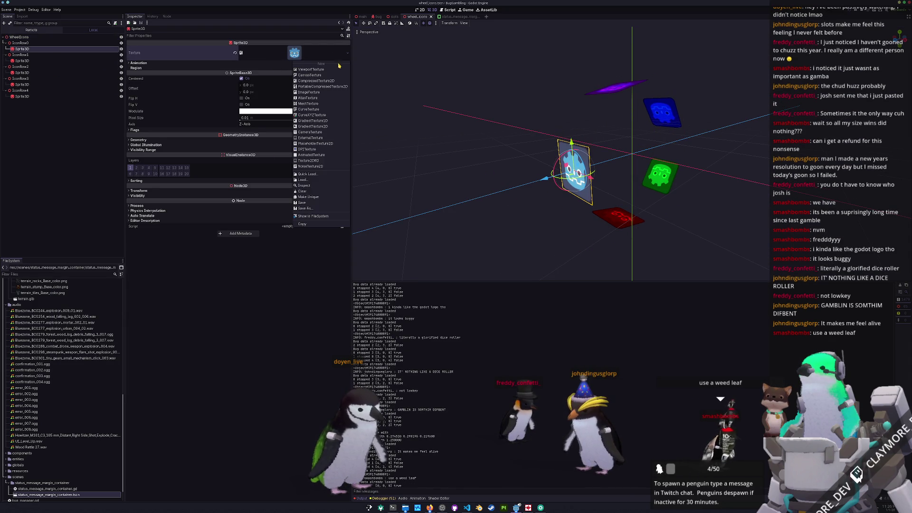
left_click(312, 174)
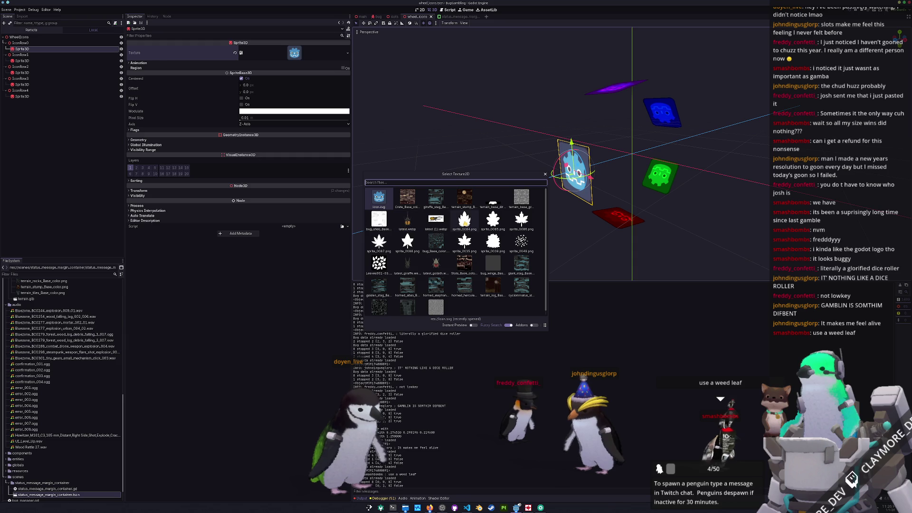
left_click(464, 222)
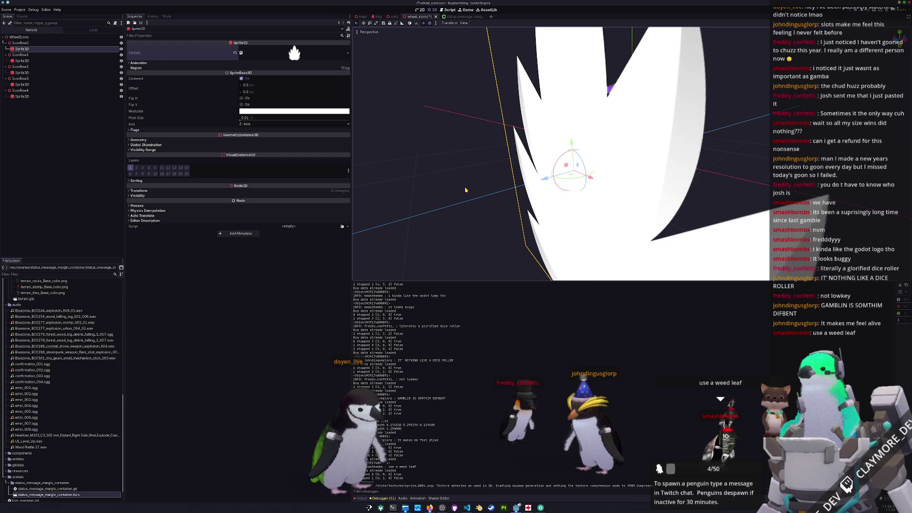
scroll(465, 190, "down", 5)
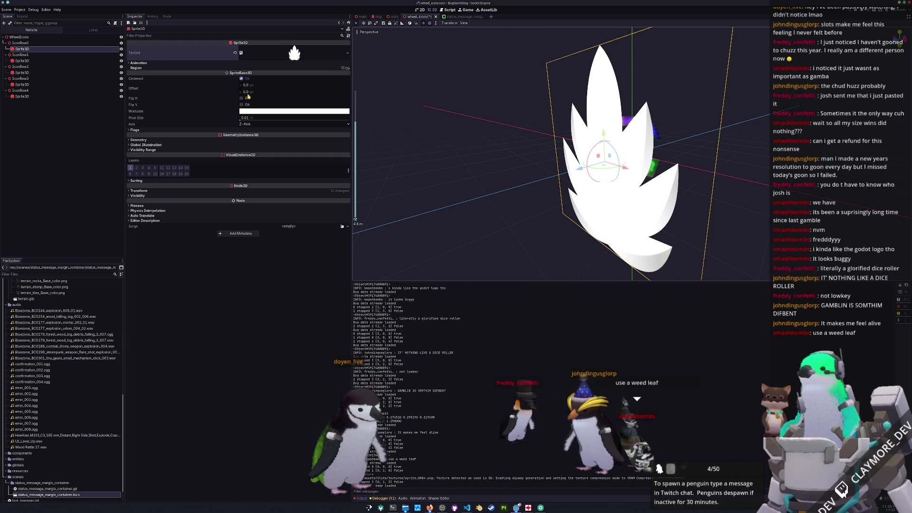
Step: Adjust the leaf sprite's transform scale, trying values around 0.088 in front view
left_click(230, 63)
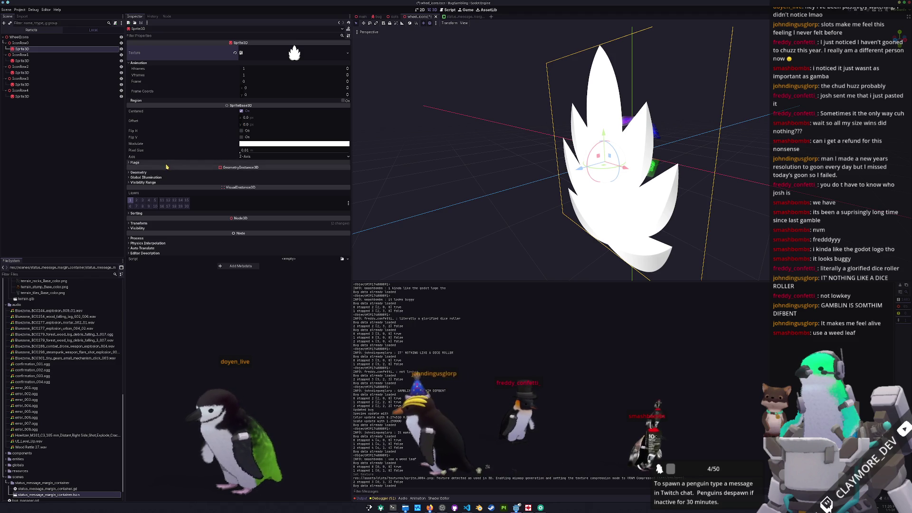
left_click(148, 223)
left_click_drag(165, 262, 148, 259)
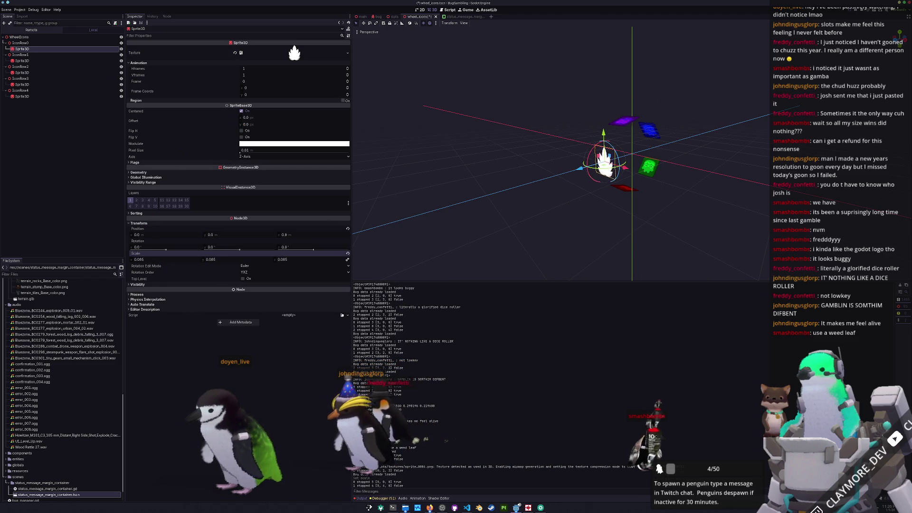
key("KP_1")
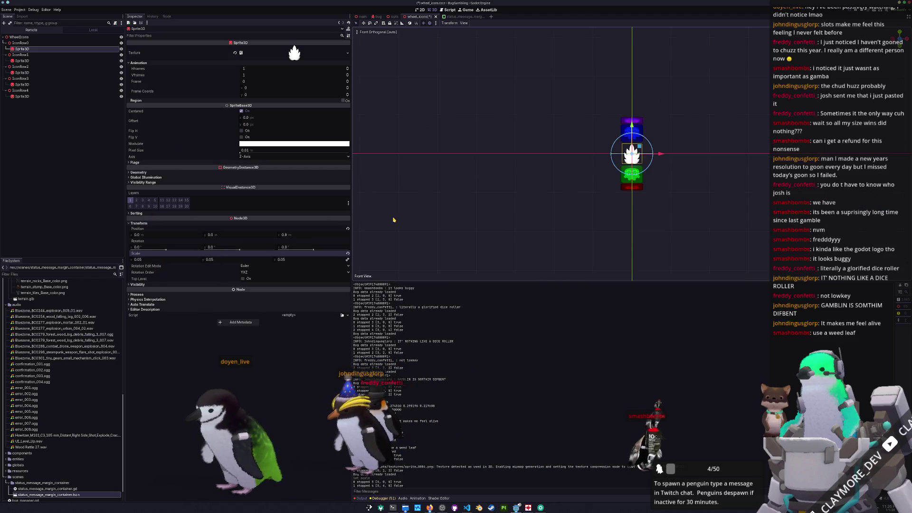
scroll(393, 218, "up", 5)
left_click_drag(159, 261, 168, 262)
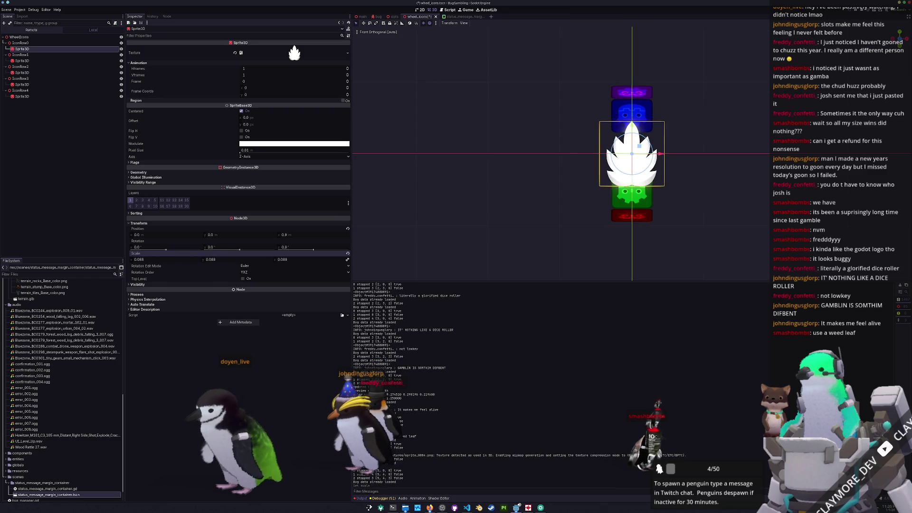
type("0")
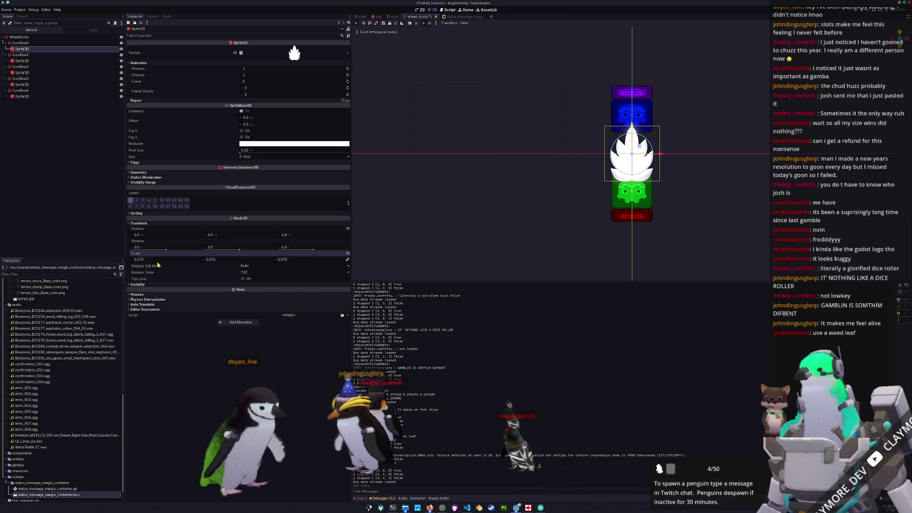
Step: Set the scale of all five icon sprites to 0.075
left_click(35, 62, "ctrl")
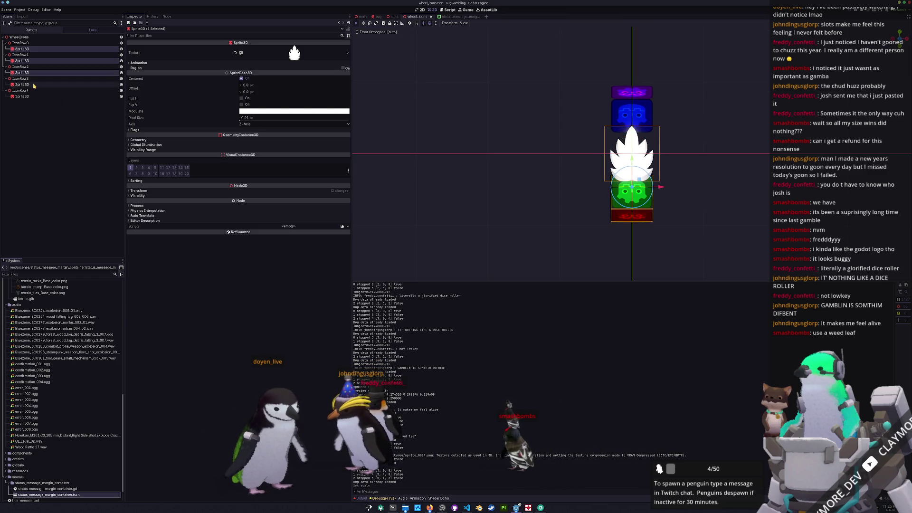
left_click(34, 85, "ctrl")
left_click(34, 97, "ctrl")
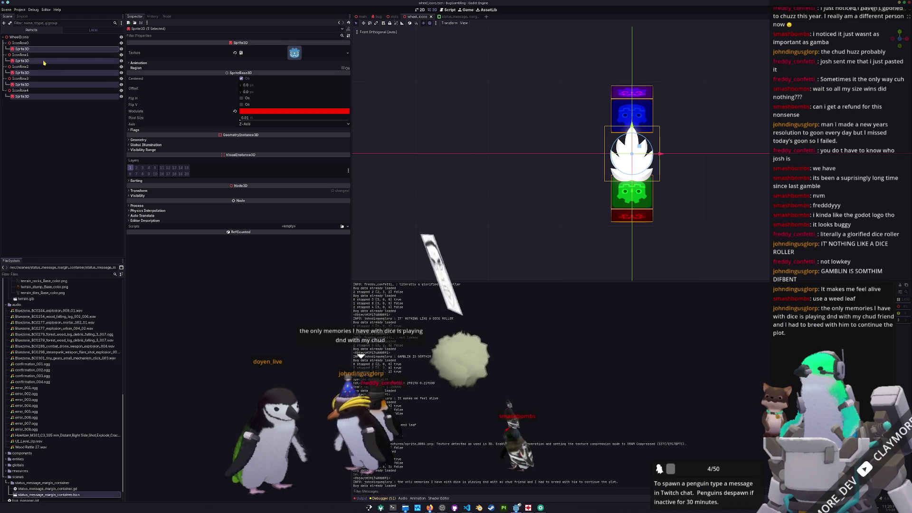
left_click(139, 191)
left_click(145, 228)
type("0.075")
key("Return")
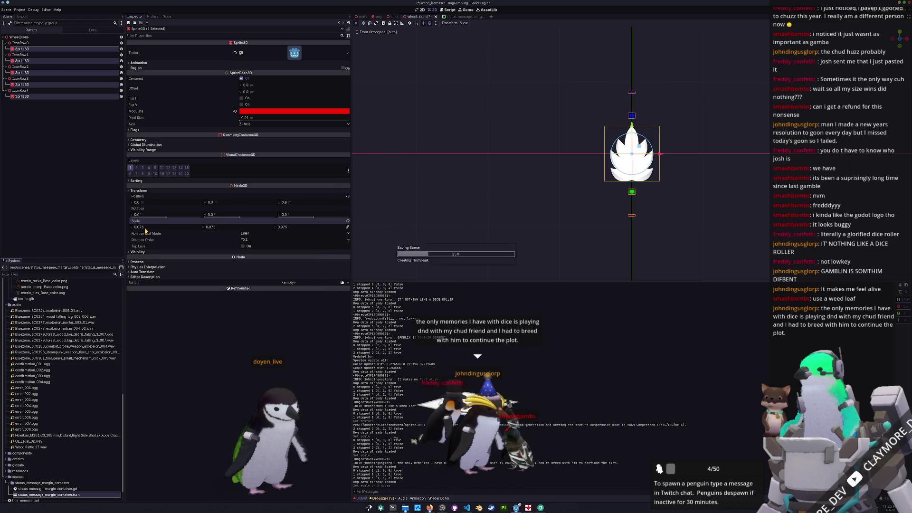
left_click(37, 60)
Step: Open assets/slots/textures in FileSystem and drag sprite_0085.png onto the red sprite's Texture
left_click_drag(371, 110, 416, 115)
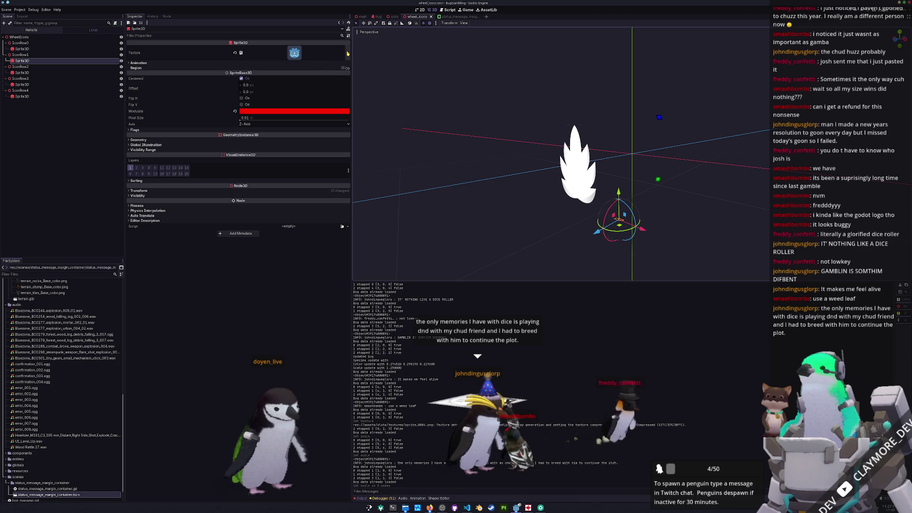
scroll(113, 364, "up", 10)
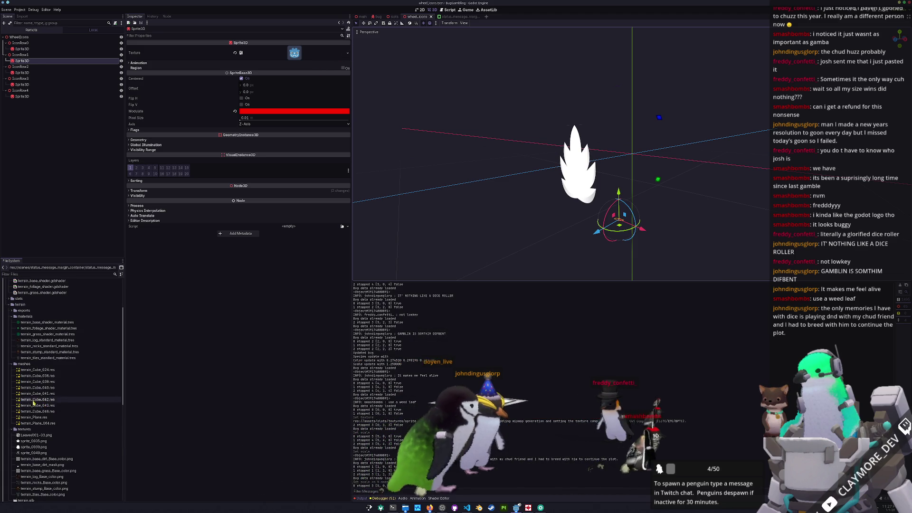
scroll(43, 406, "up", 4)
scroll(39, 403, "down", 5)
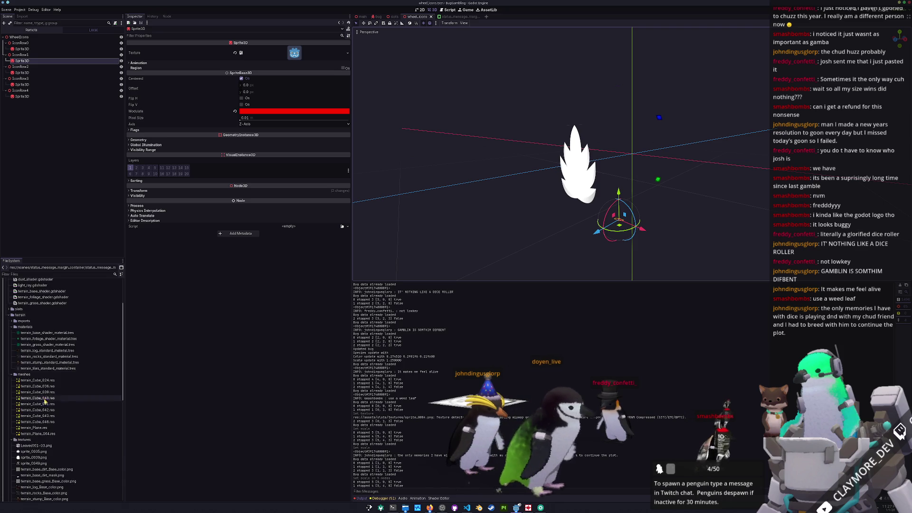
scroll(32, 387, "up", 5)
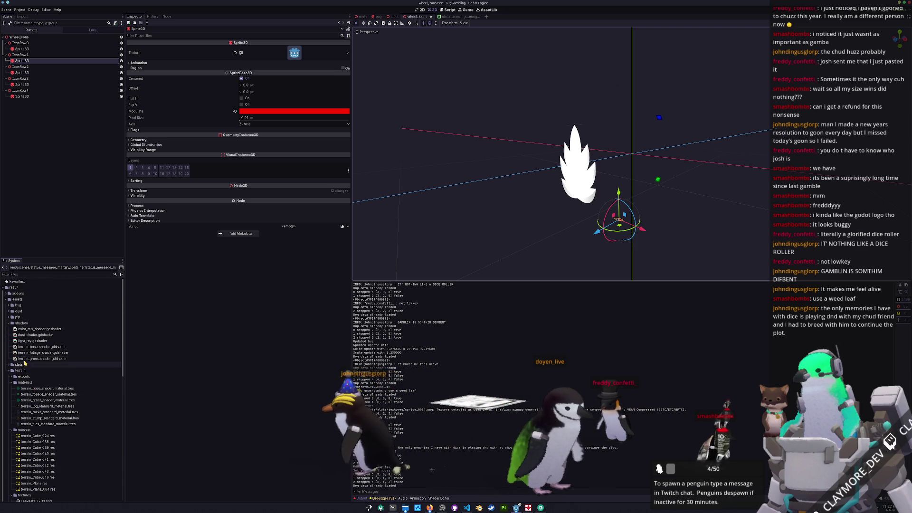
double_click(19, 365)
scroll(26, 378, "down", 3)
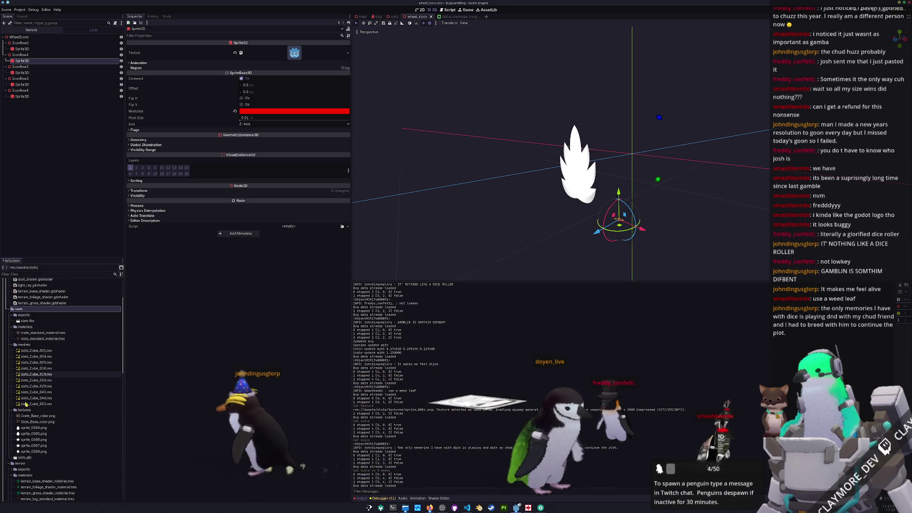
left_click(29, 411)
scroll(30, 412, "down", 2)
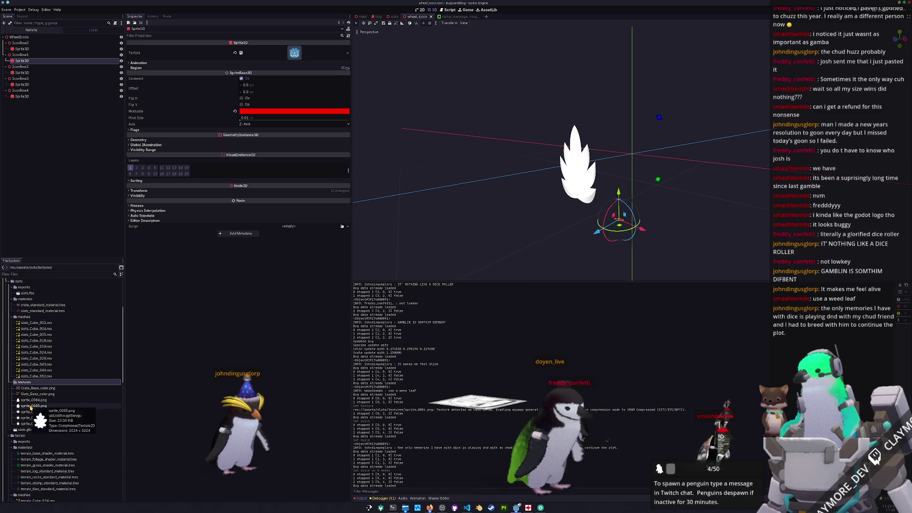
left_click_drag(31, 407, 175, 309)
left_click_drag(298, 59, 295, 53)
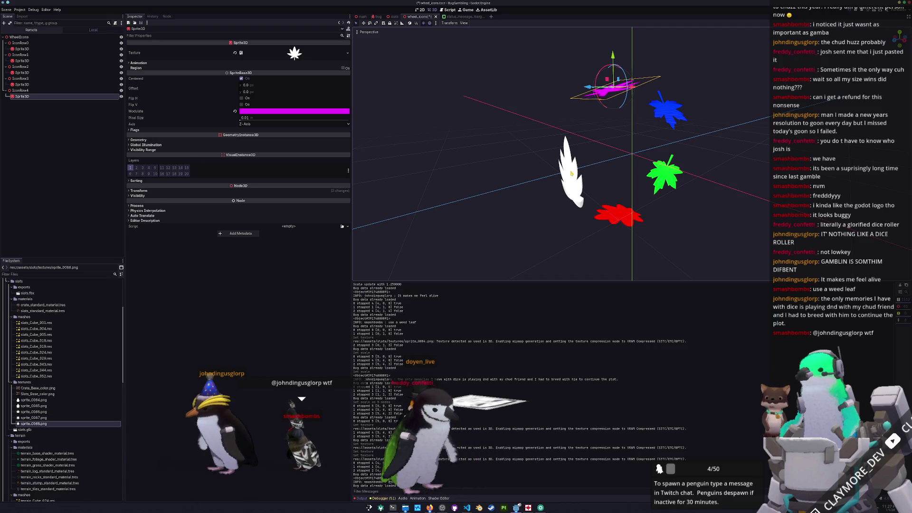
Step: Give the white leaf sprite the sprite_0088 texture
left_click(572, 174)
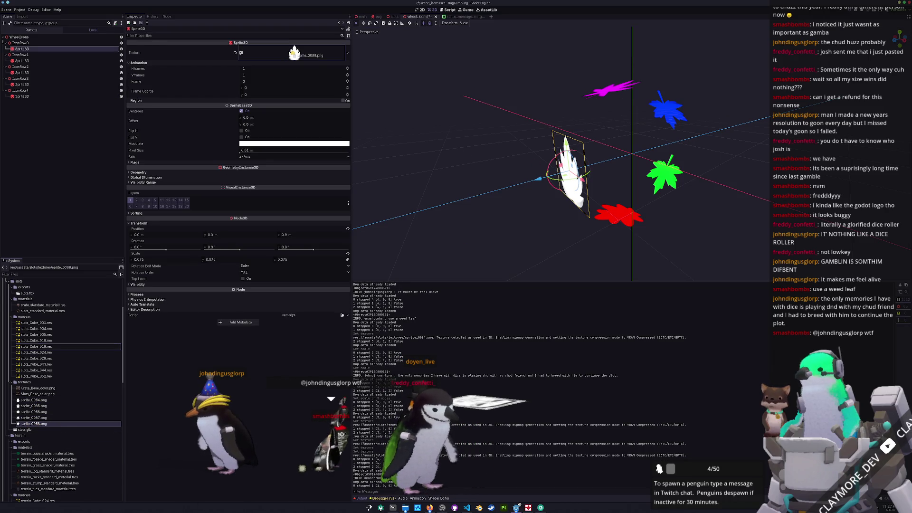
left_click_drag(37, 423, 294, 53)
mouse_move(439, 184)
left_mouse_down()
mouse_move(547, 196)
mouse_move(478, 196)
mouse_move(539, 211)
left_mouse_up()
Step: Try sprite_0087 on the red sprite, undo it, use sprite_0084 instead, and save
left_click(620, 217)
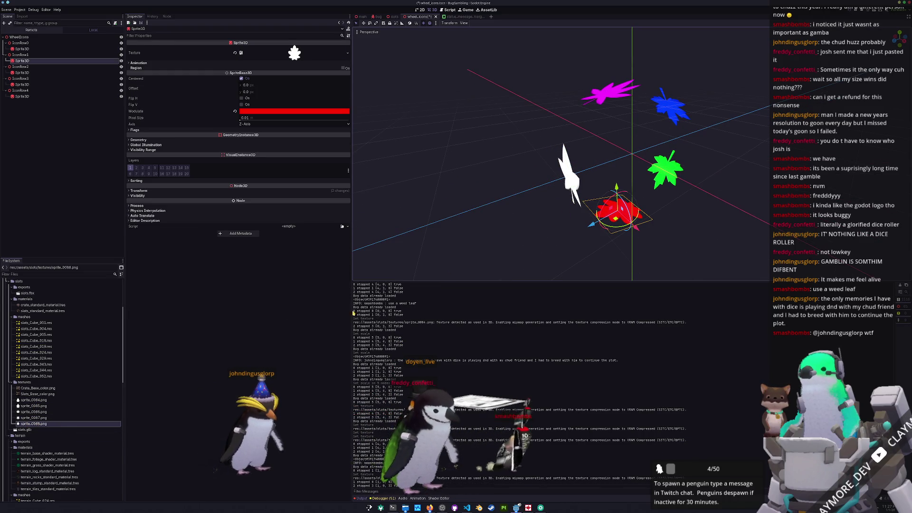
left_click(28, 418)
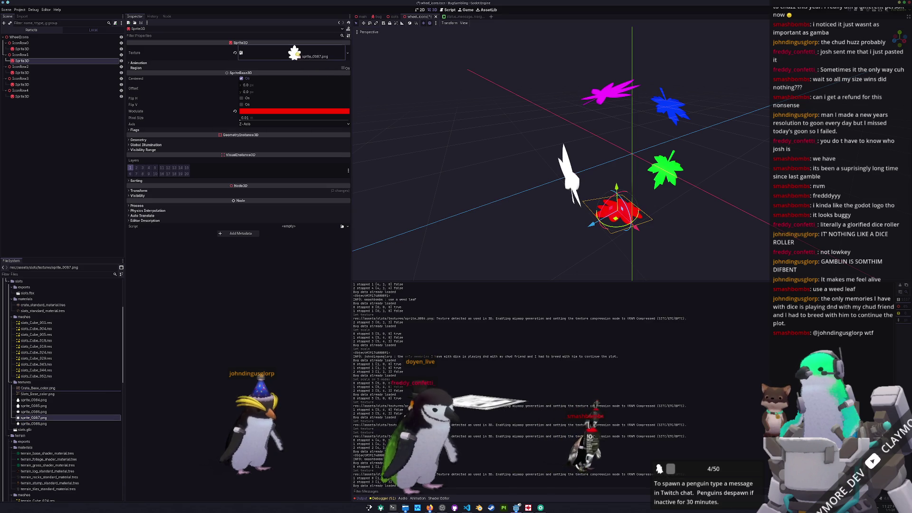
left_click_drag(294, 52, 294, 54)
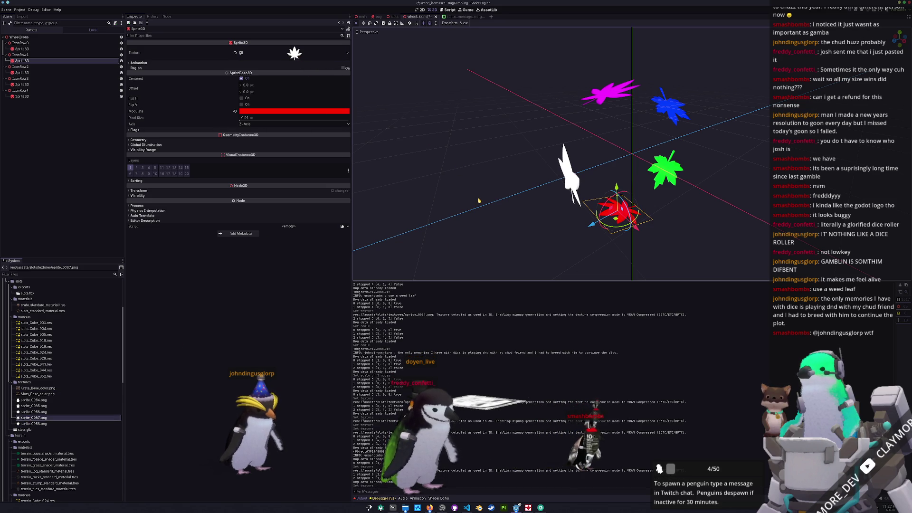
left_click(19, 400)
key("ctrl+z")
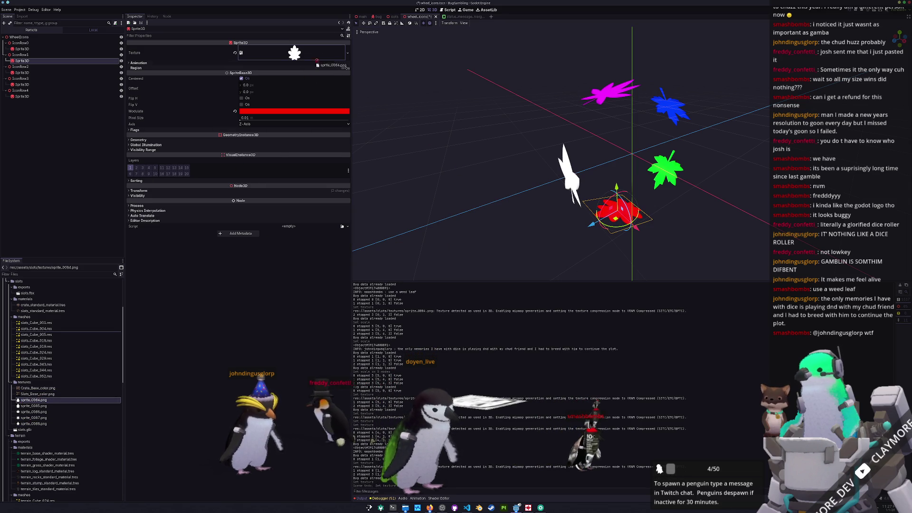
left_click_drag(312, 67, 315, 58)
left_click(452, 171)
key("ctrl+s")
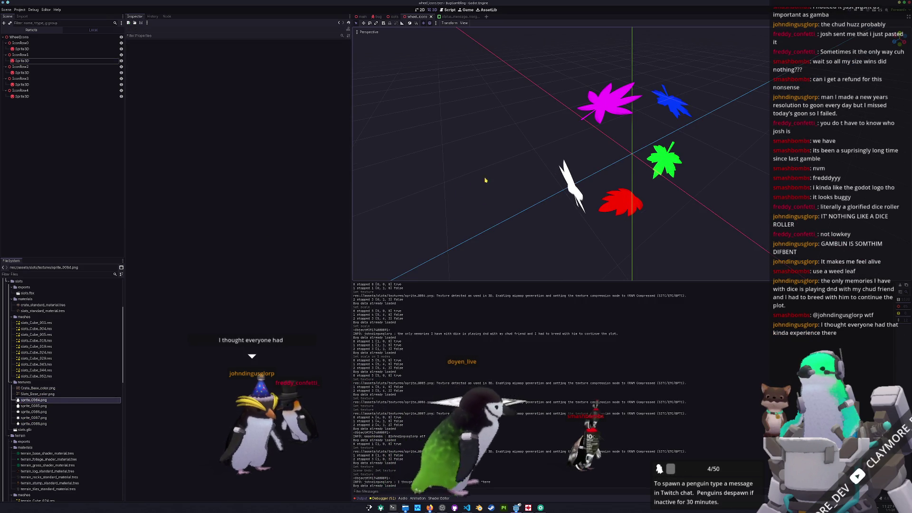
Step: Stop and relaunch the game, move its window aside, and select the white sprite
mouse_move(448, 186)
left_mouse_down()
mouse_move(422, 184)
mouse_move(518, 173)
mouse_move(481, 323)
left_mouse_up()
key("F5")
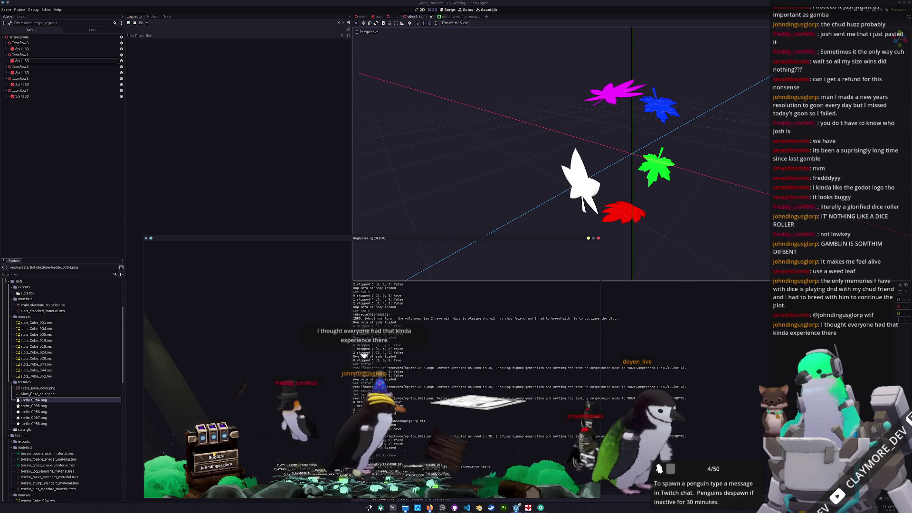
key("F8")
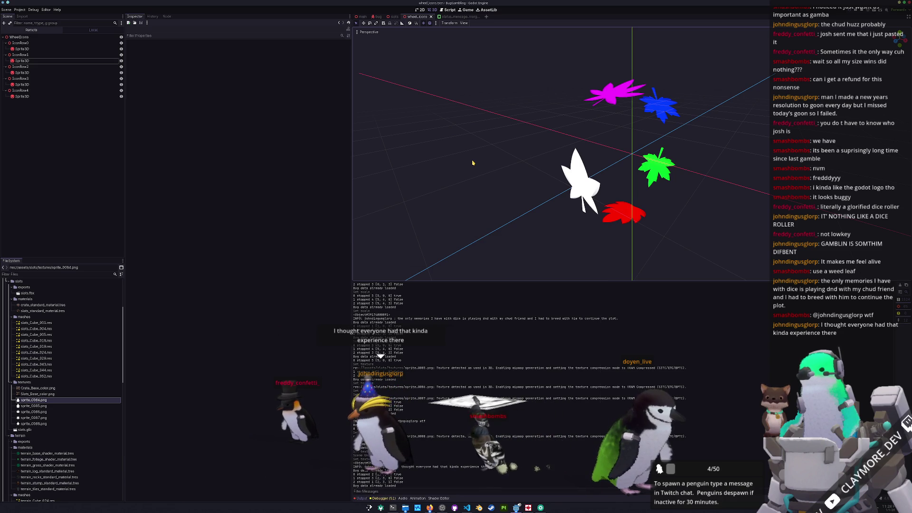
key("F5")
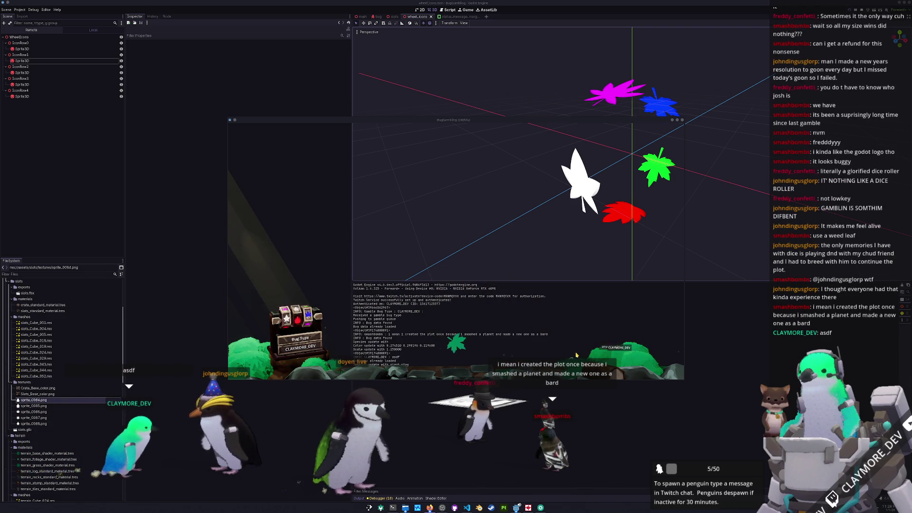
left_click(316, 348)
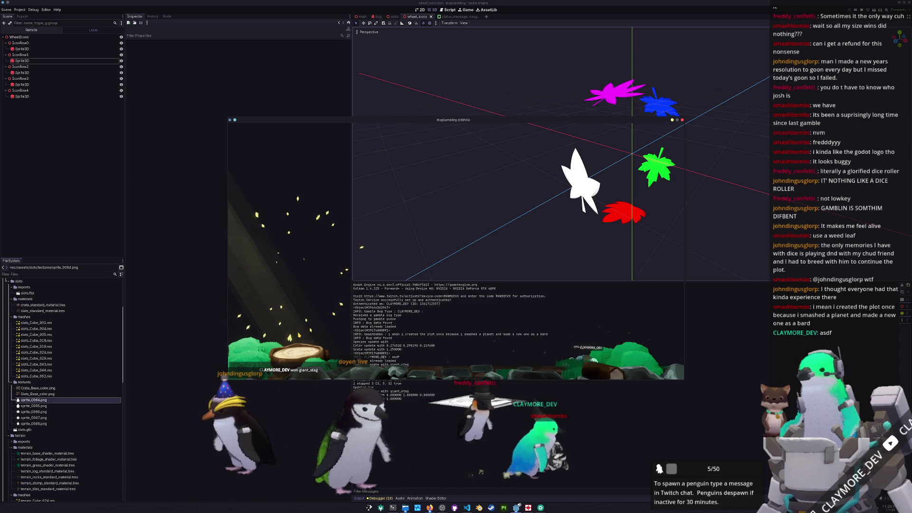
mouse_move(376, 119)
left_mouse_down()
mouse_move(361, 74)
mouse_move(270, 99)
left_mouse_up()
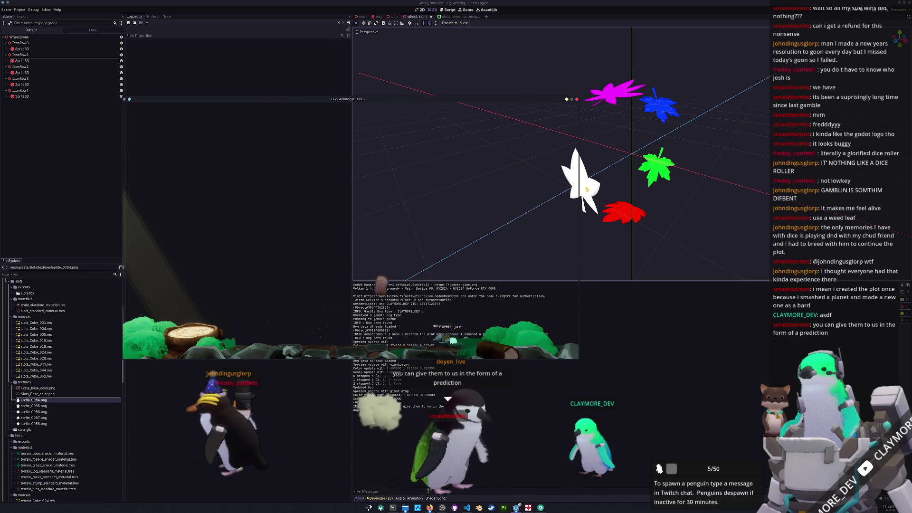
left_click(587, 189)
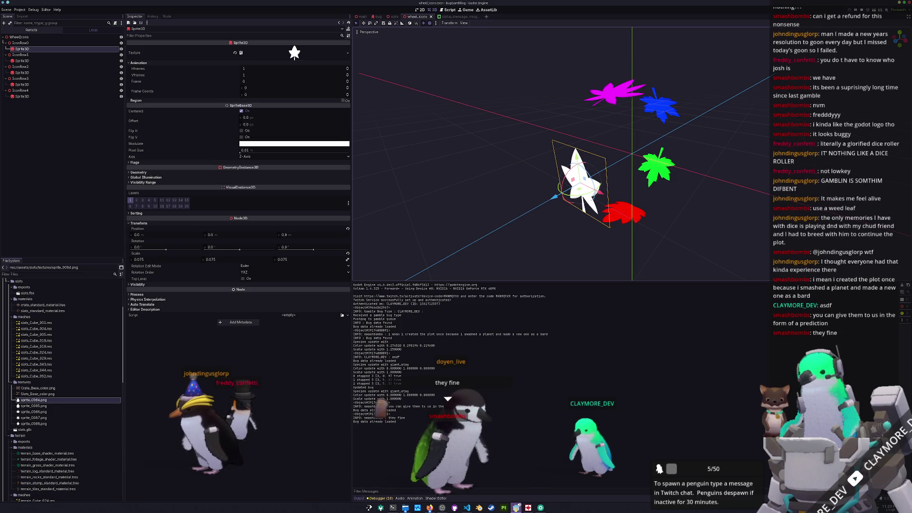
mouse_move(516, 507)
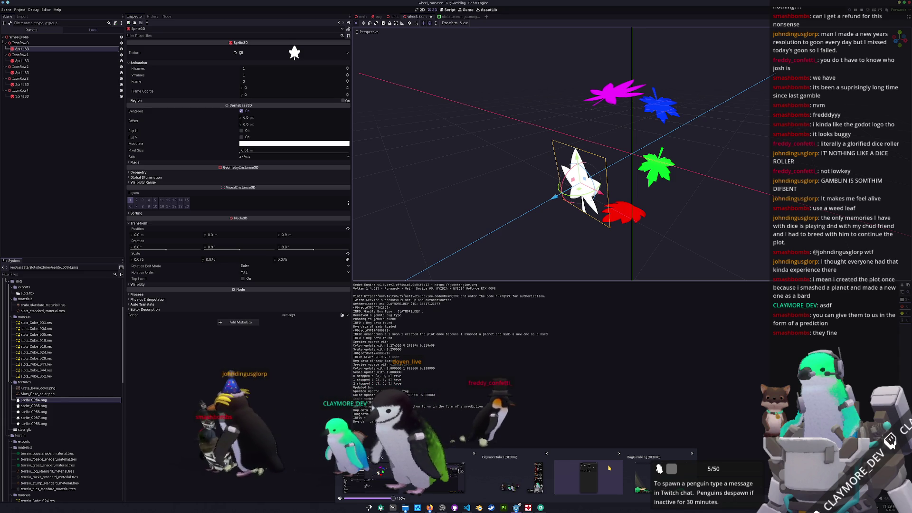
left_click(636, 462)
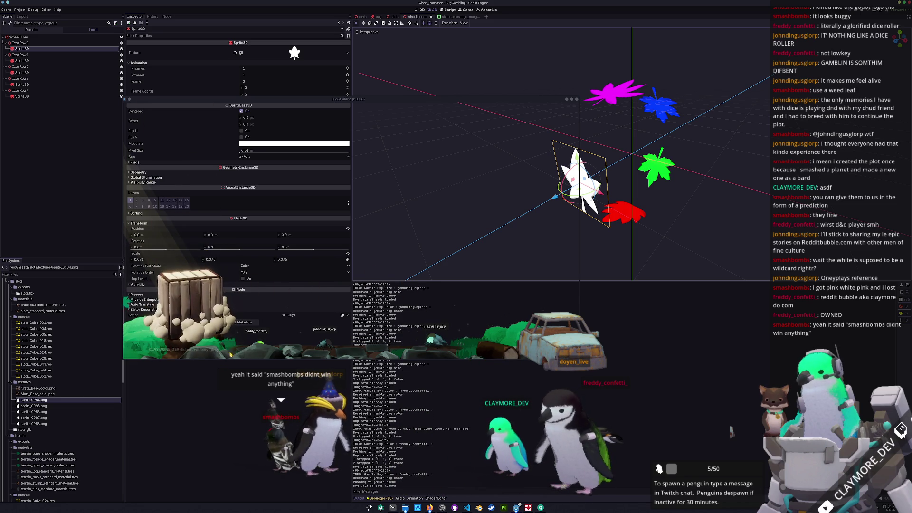
Step: Switch to Visual Studio Code showing the slots award script
left_click(467, 507)
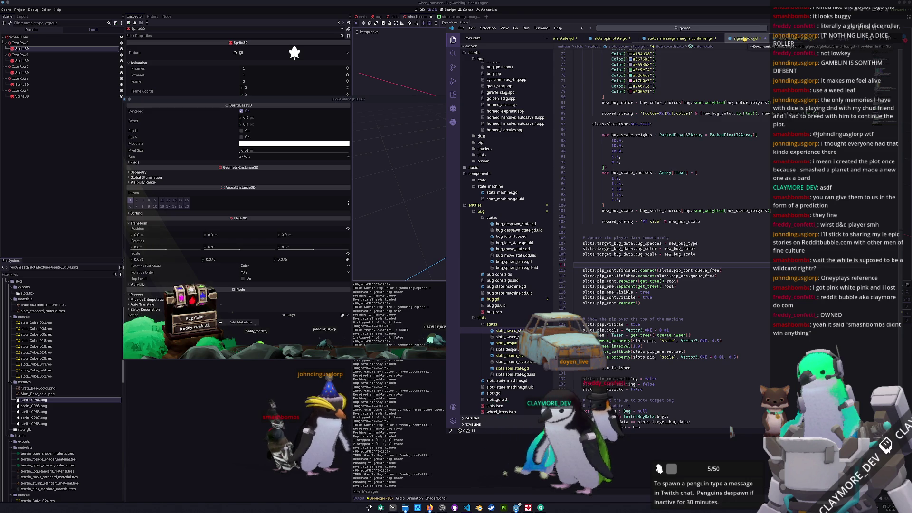
Step: In slots_spin_state.gd's _on_wheel_callback, insert a comment line for the new wildcard combo check
left_click(701, 38)
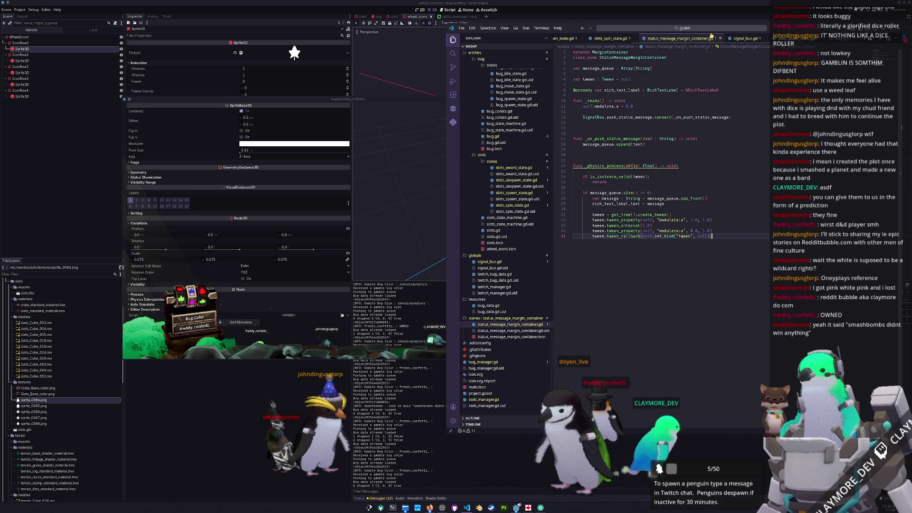
left_click(623, 38)
scroll(610, 244, "down", 7)
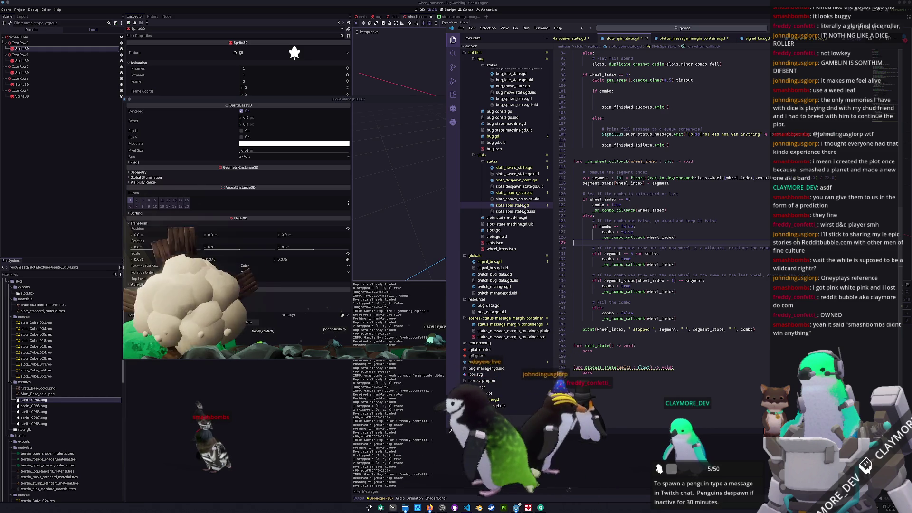
key("Return")
key("Return")
key("Up")
key("Tab")
key("Tab")
type("# Was the previous entry a")
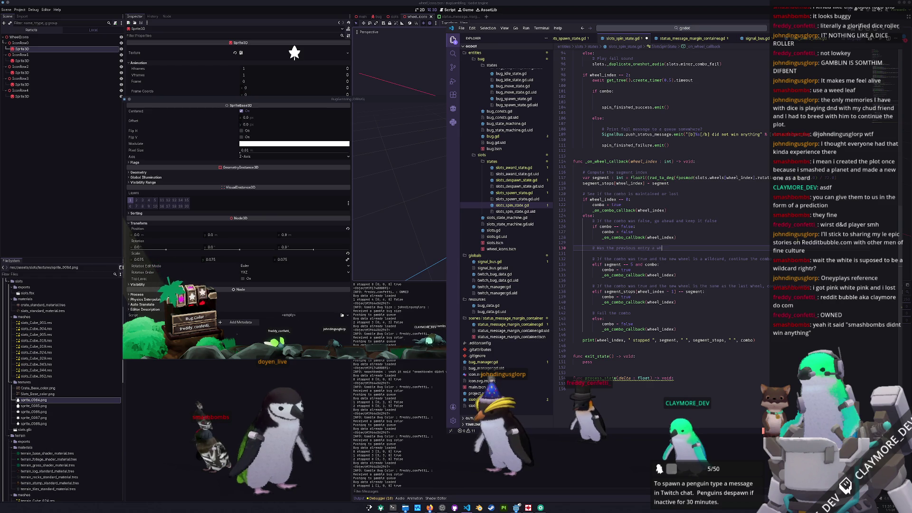
type("wil")
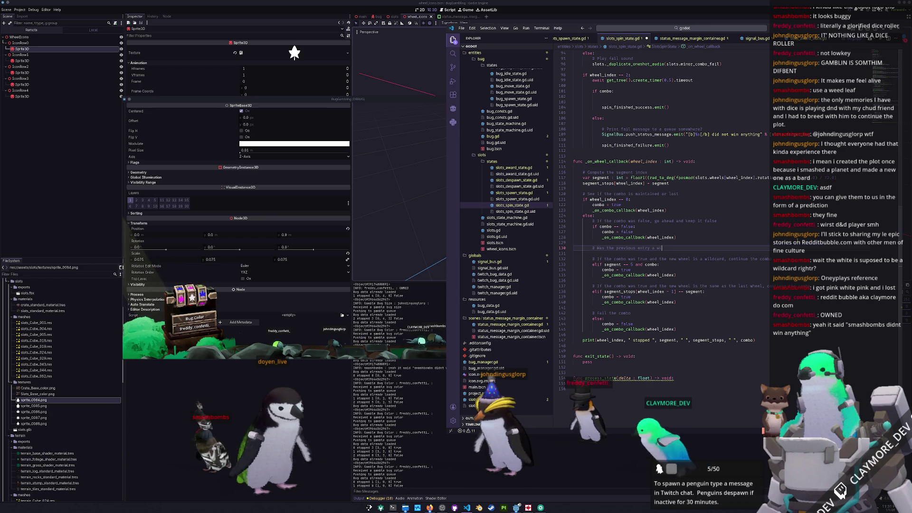
type("wild card and")
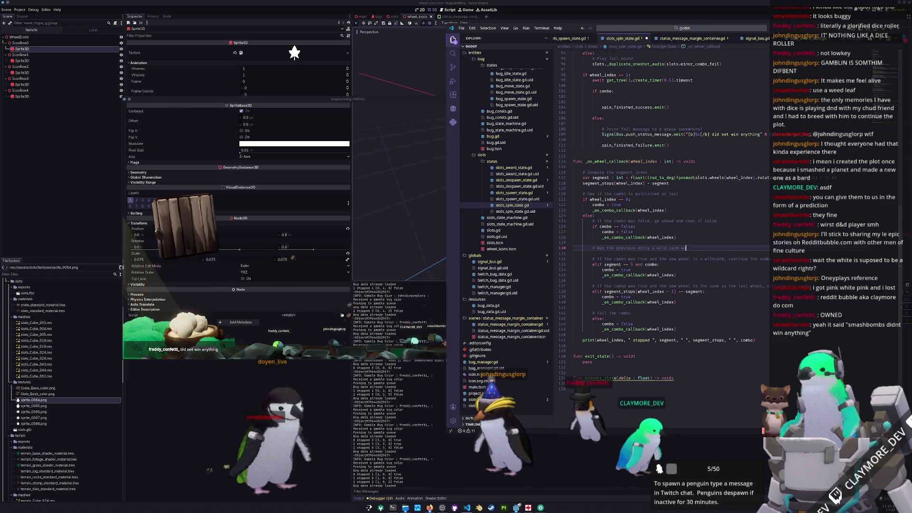
type("can you")
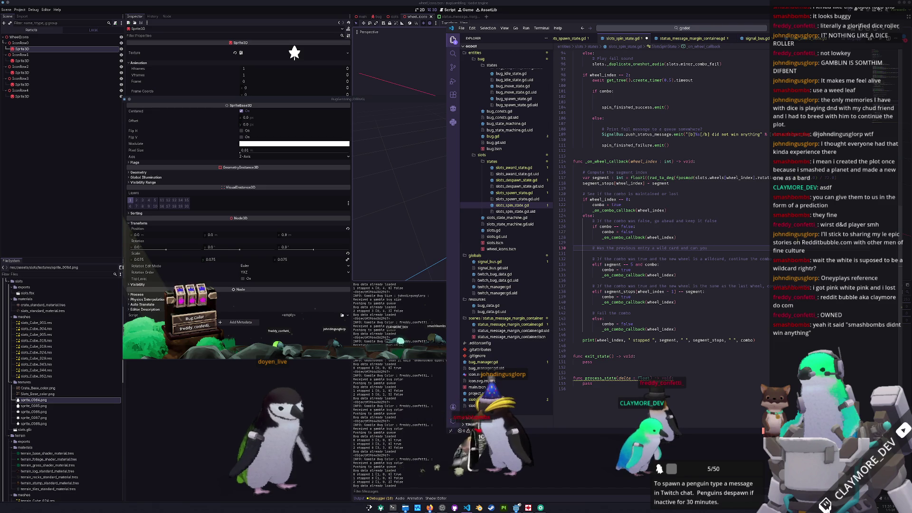
type("ontinue the combo")
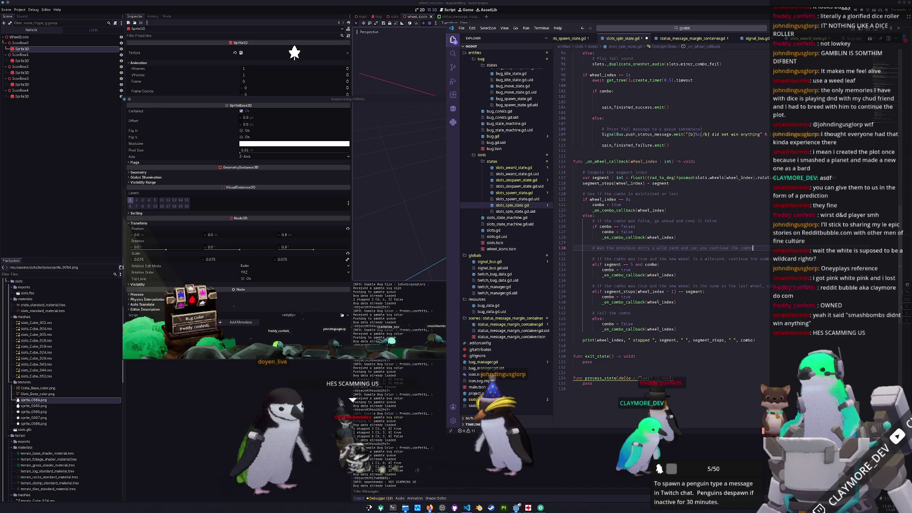
Step: Add an elif for segment 5 that sets combo to true and calls _on_combo_callback, then save
key("Return")
type("lif")
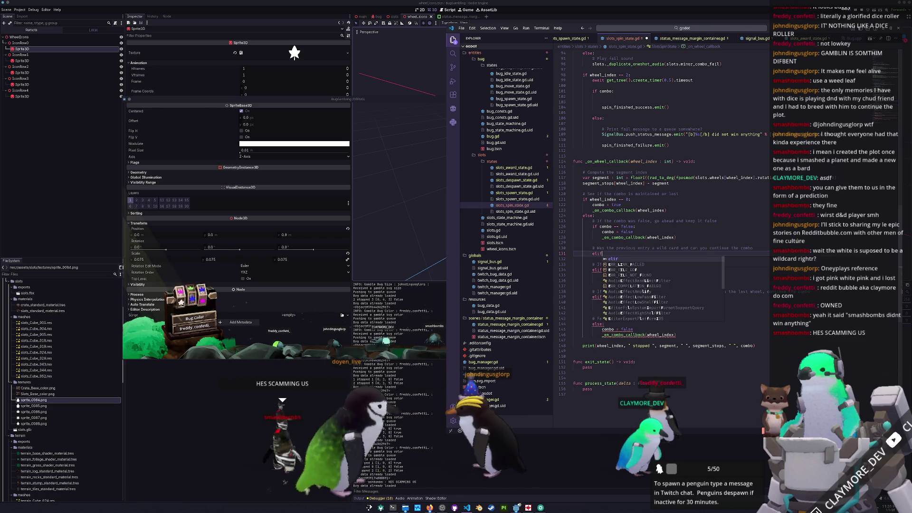
type(" s")
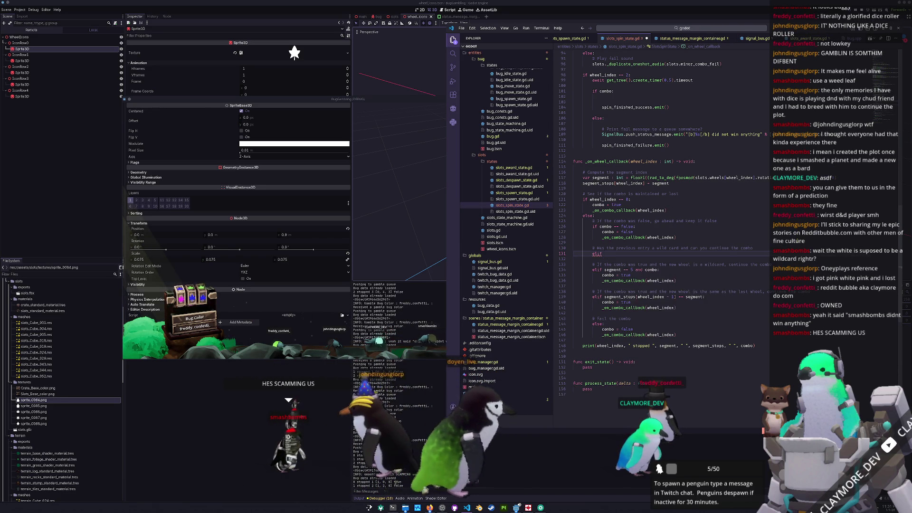
type("egment_sp")
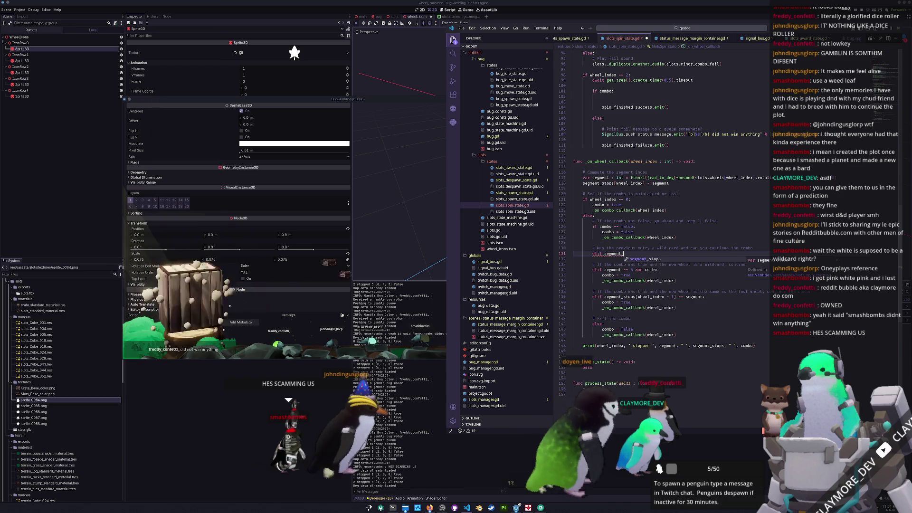
type("ops")
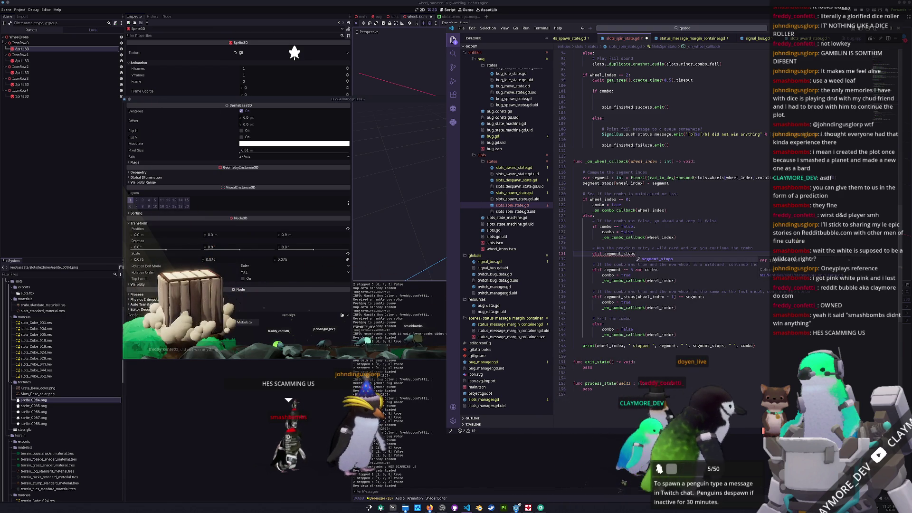
type("[wheel")
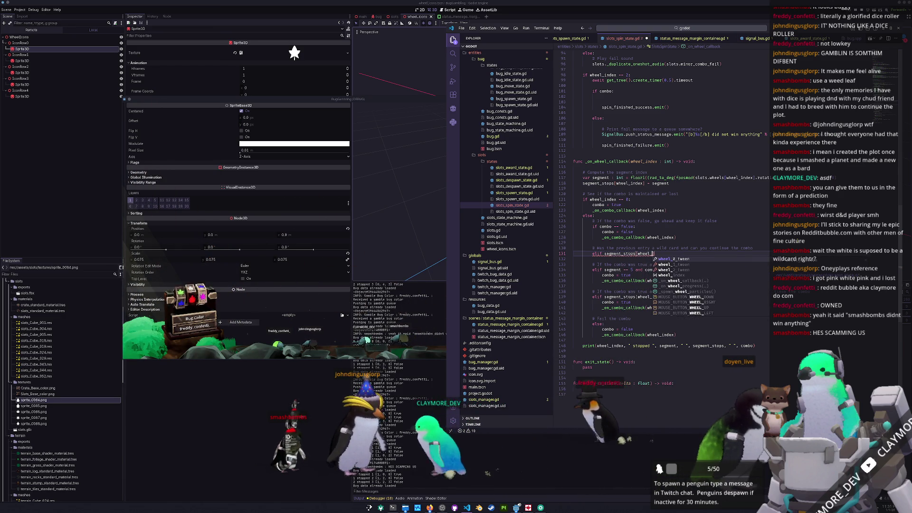
type("_index - 1] == ")
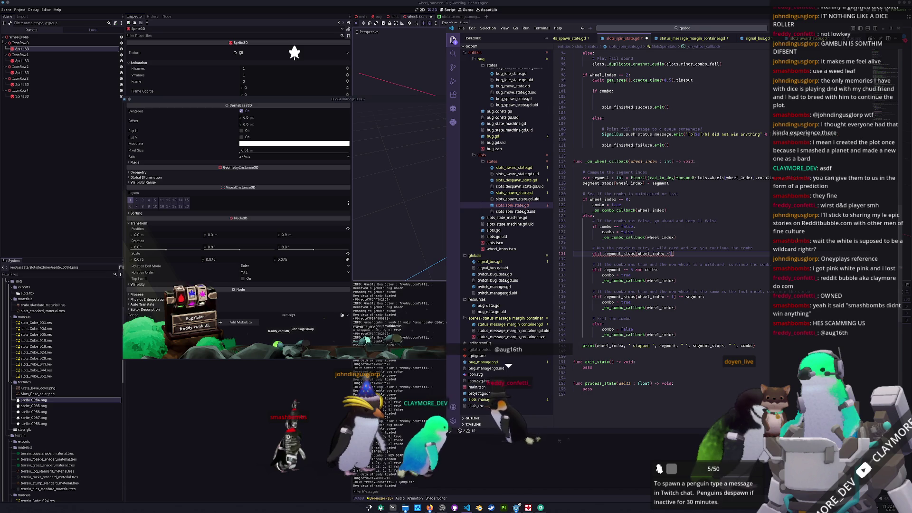
type("5")
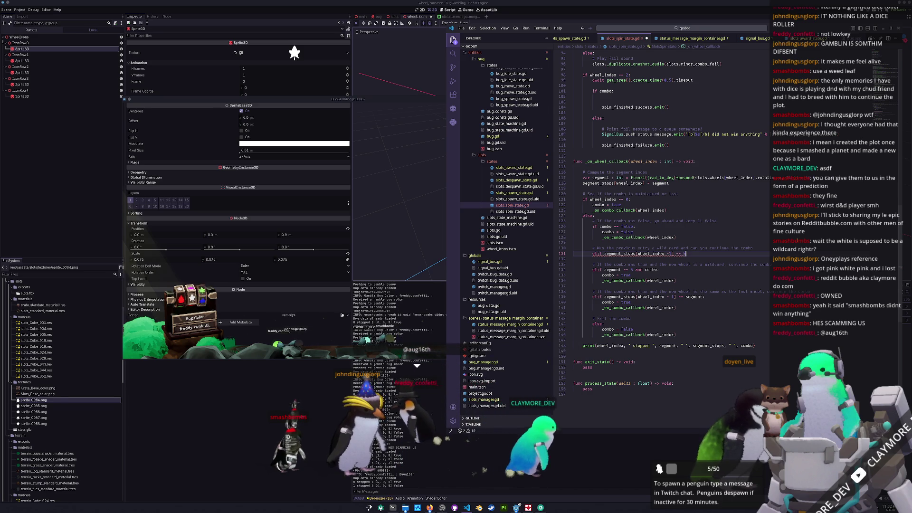
type(" and ")
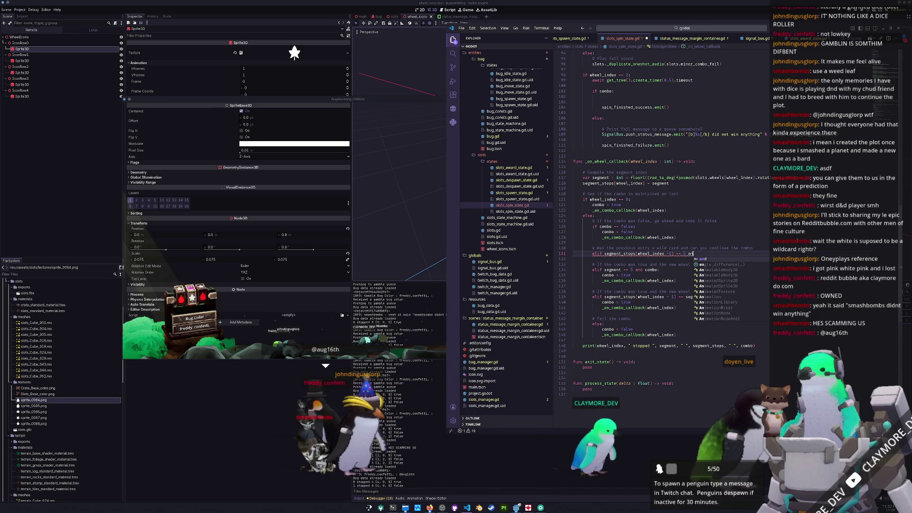
type("combo")
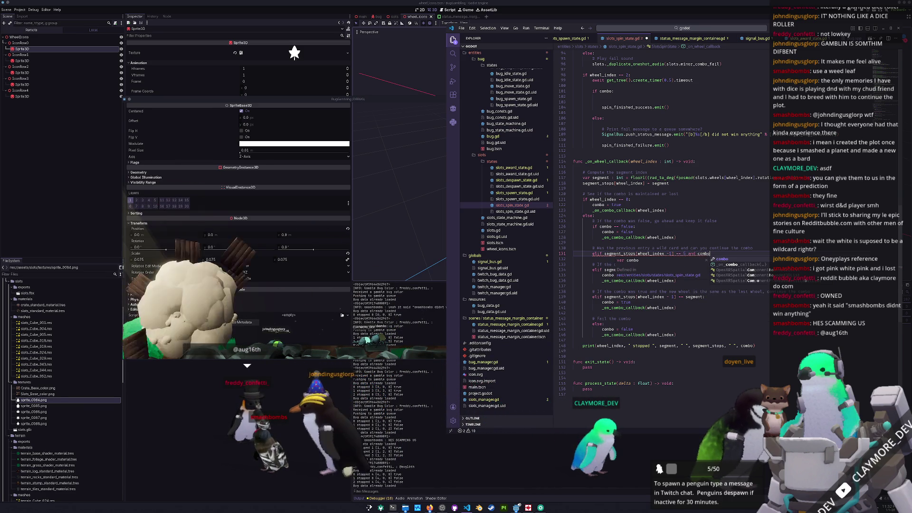
type(":")
key("Return")
type("combo")
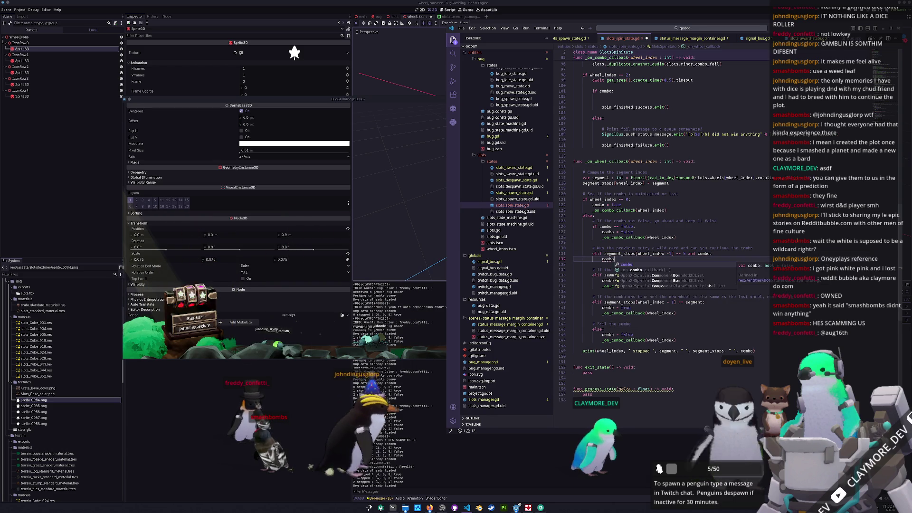
type(" = treu")
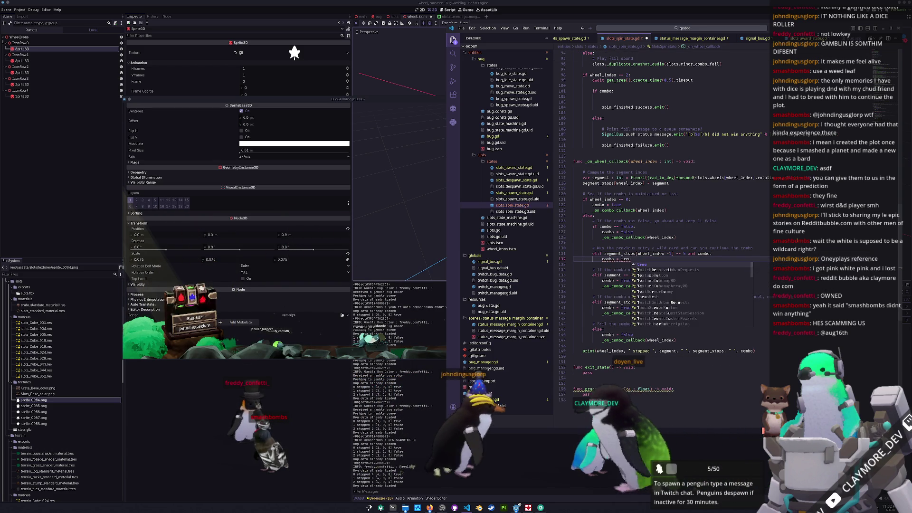
key("Return")
key("Return")
type("_on_combo_callback")
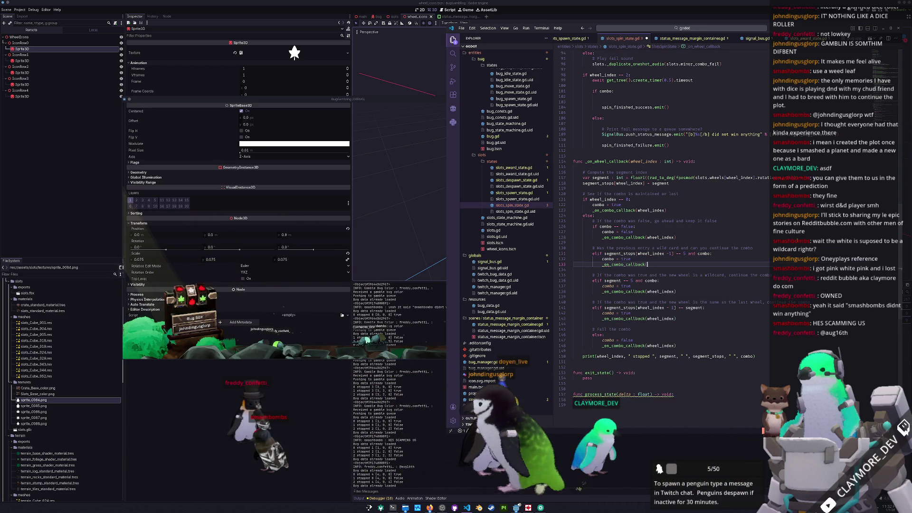
type("(wheel_index")
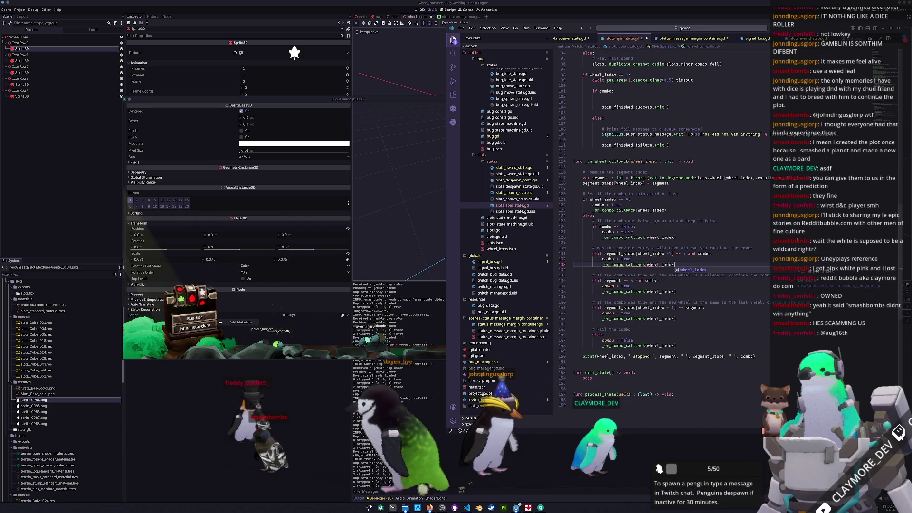
key("ctrl+s")
Step: Review where combo is used in the function, ending on the callback call at line 133
left_click(574, 254)
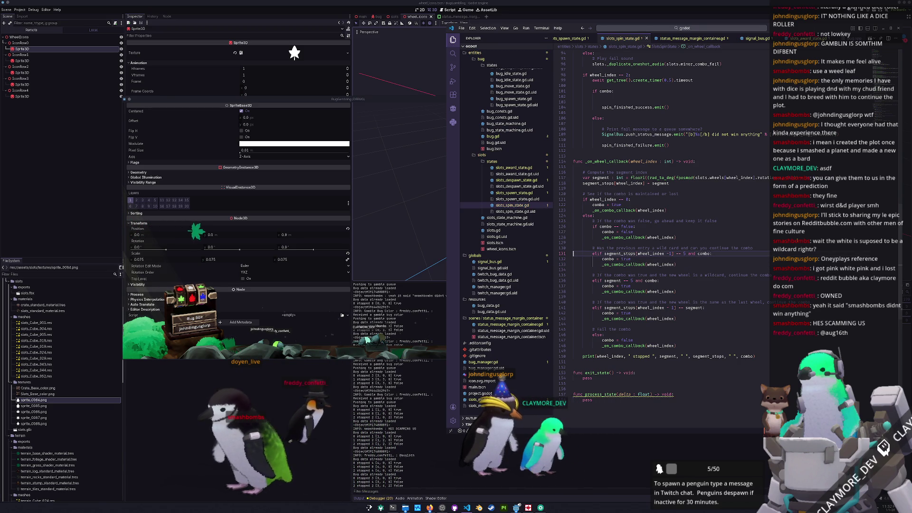
left_click(710, 253)
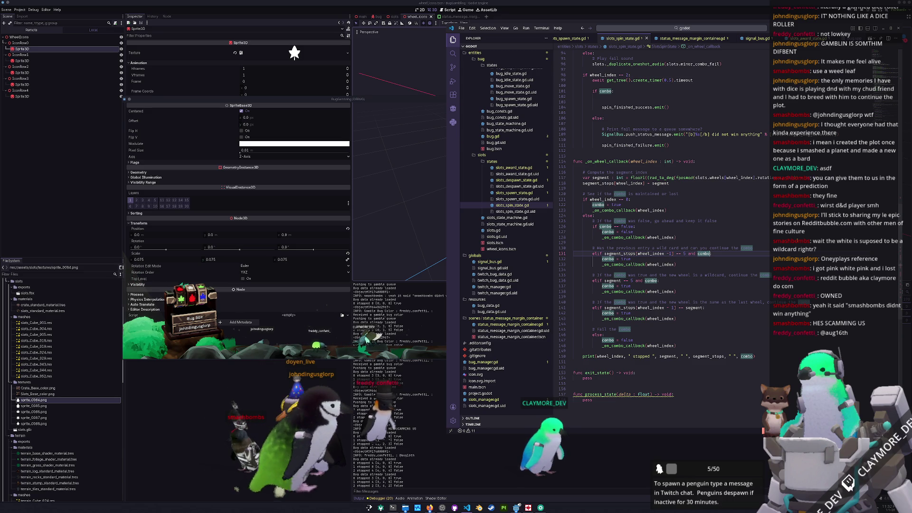
left_click(622, 264)
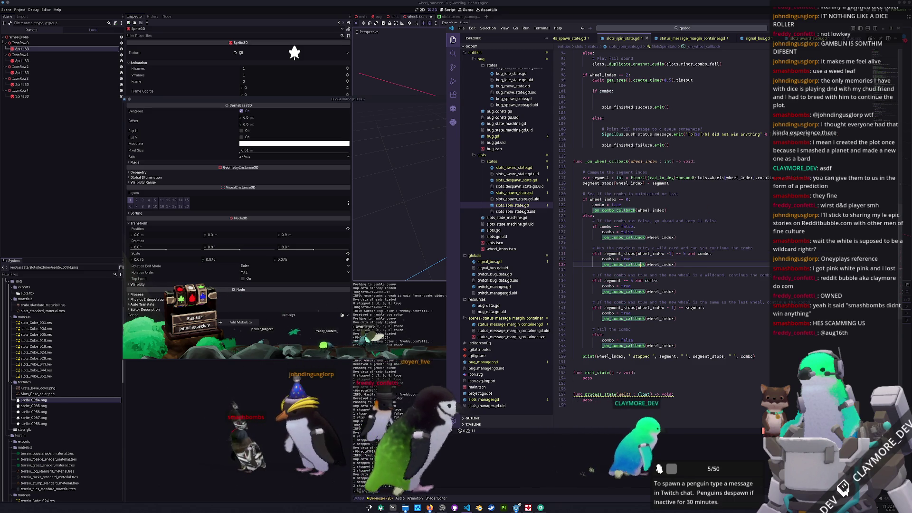
Step: Close the BugGambling (DEBUG) game window with Alt+F4 to stop debugging, then return to VS Code
left_click(328, 413)
left_click(411, 464)
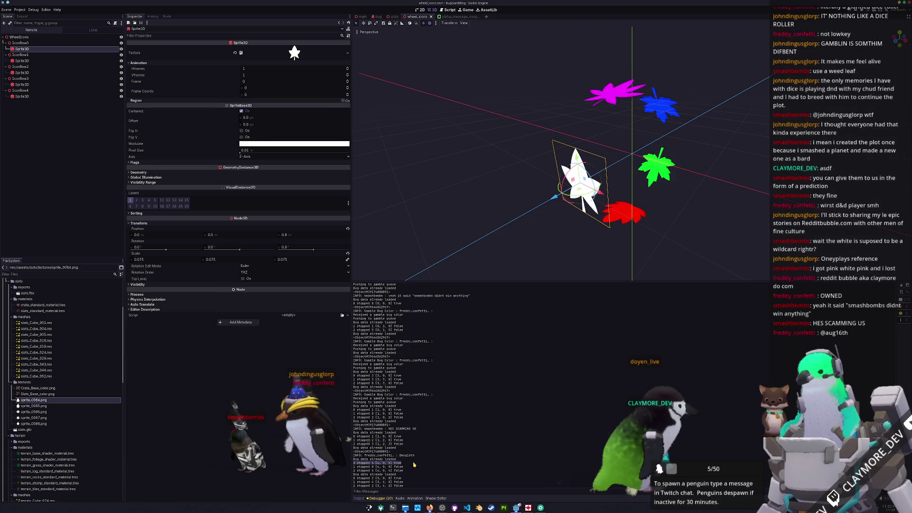
mouse_move(516, 508)
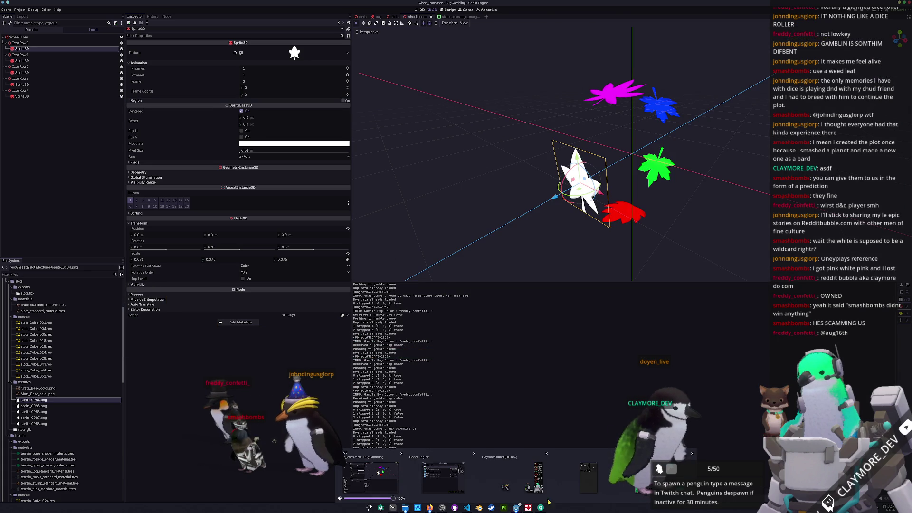
left_click(618, 475)
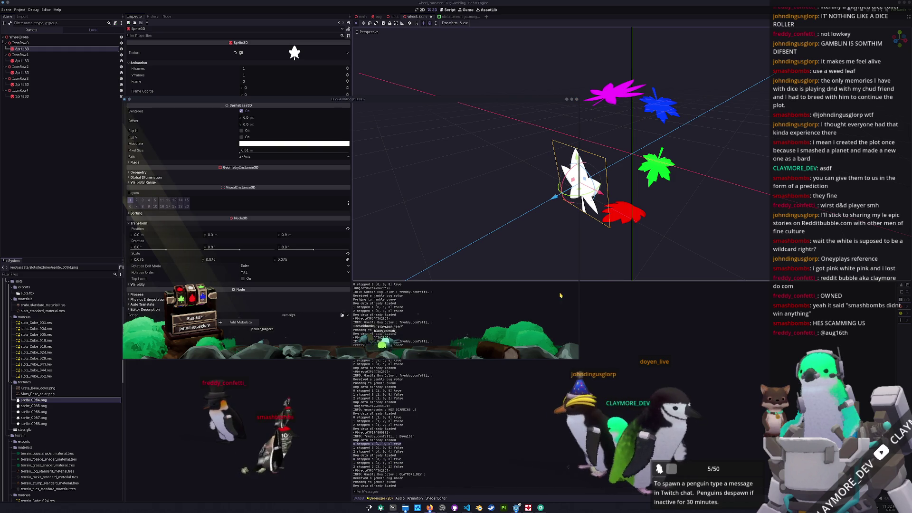
left_click(498, 354)
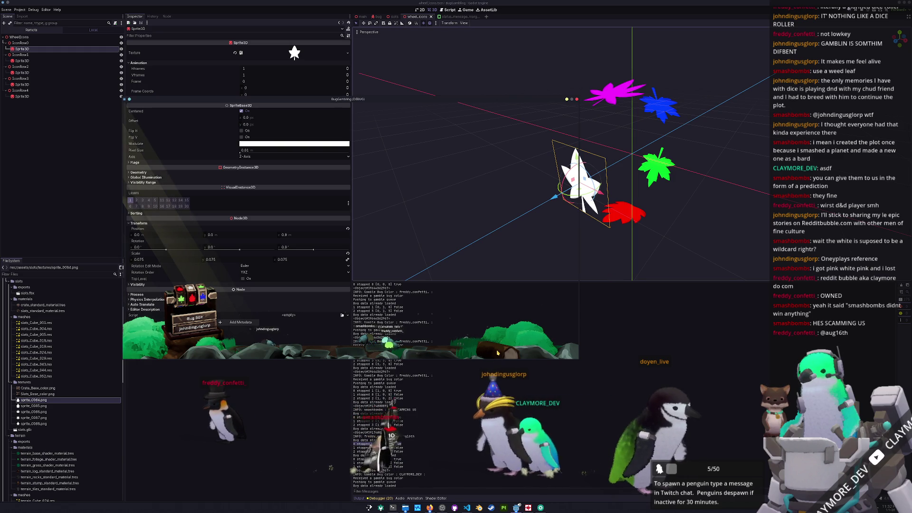
key("alt+F4")
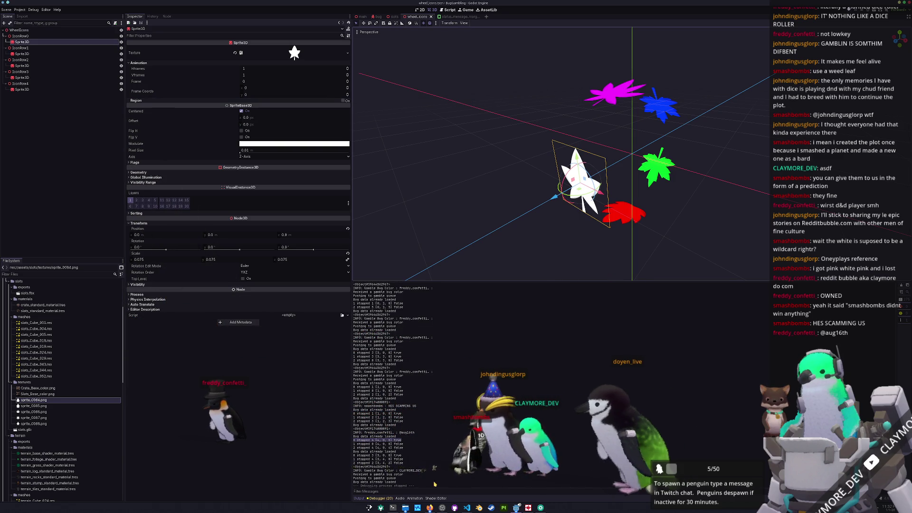
left_click(466, 508)
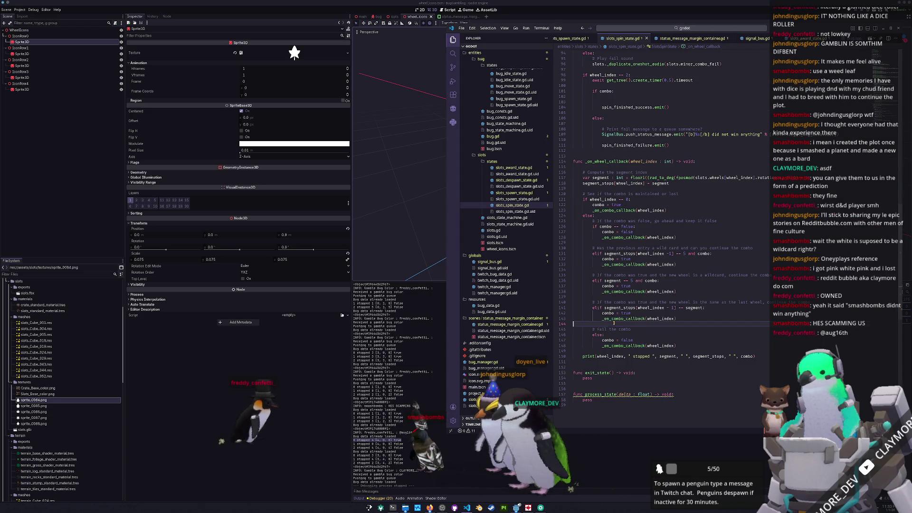
Step: Comment out the wildcard combo checks on lines 130–138 and relaunch the game with F5
mouse_move(679, 291)
left_mouse_down()
mouse_move(637, 280)
mouse_move(676, 248)
left_mouse_up()
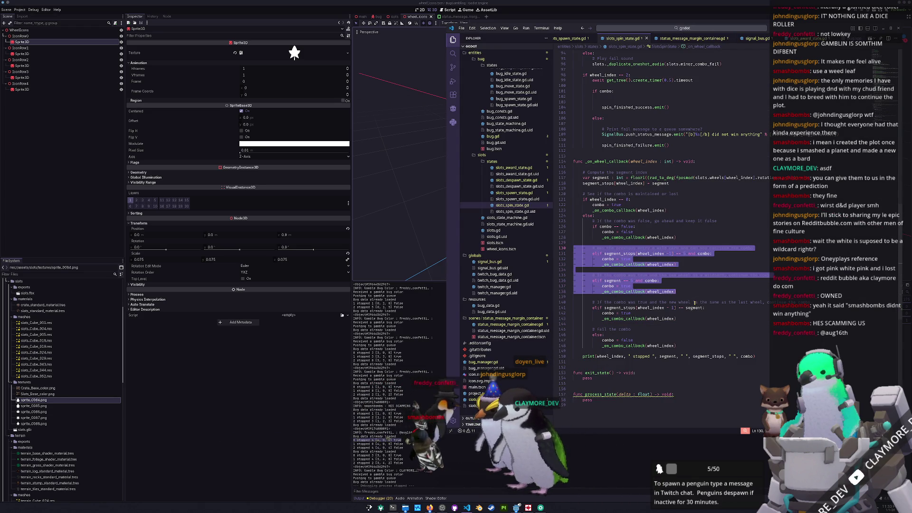
key("Escape")
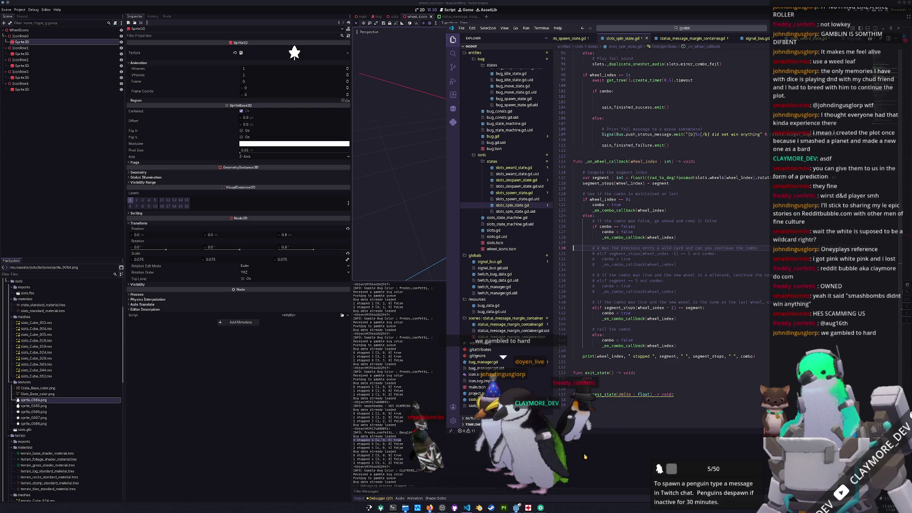
key("alt+Tab")
key("F5")
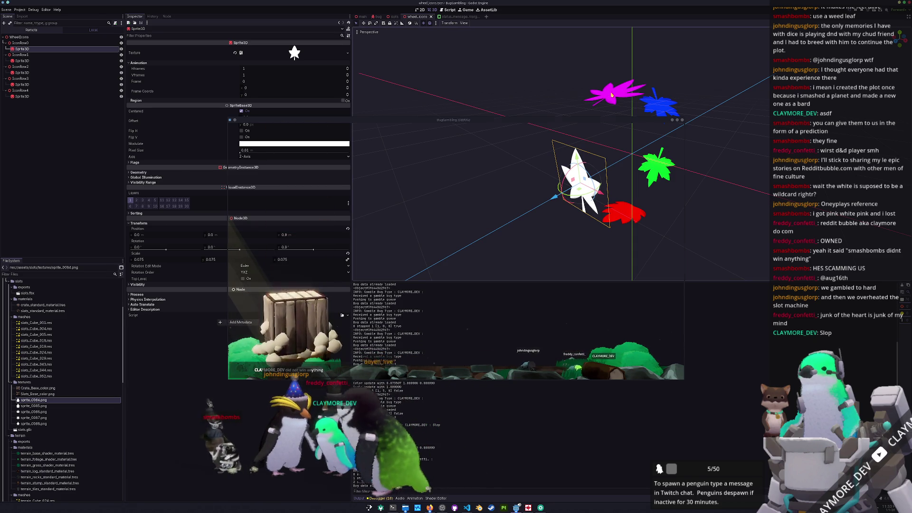
Step: Shift the IconRow4 leaf sprite's Modulate tint from magenta to yellow, then bring the running game forward
left_click(617, 93)
left_click(262, 111)
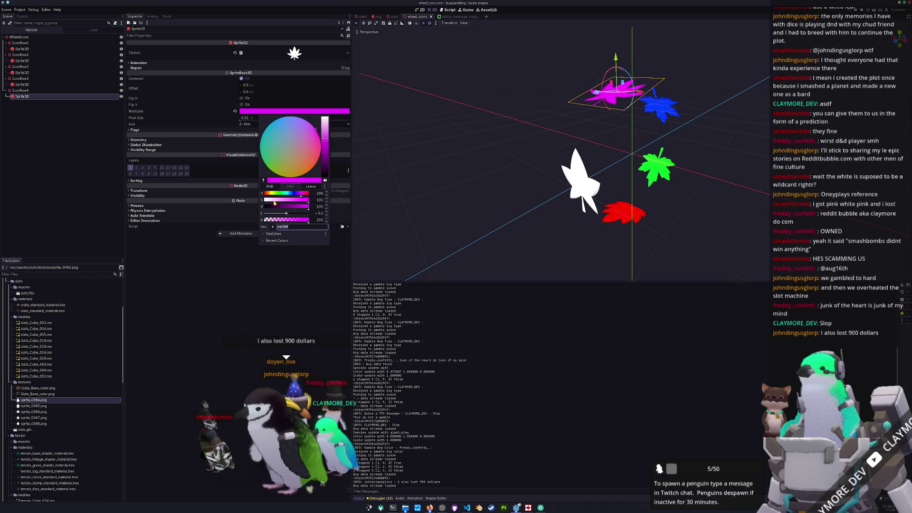
mouse_move(301, 194)
left_mouse_down()
mouse_move(257, 198)
mouse_move(301, 201)
mouse_move(273, 202)
left_mouse_up()
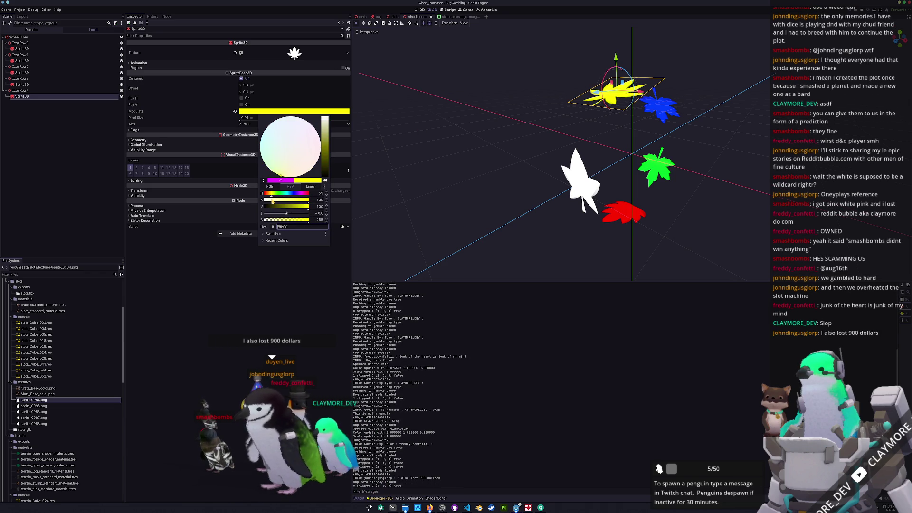
scroll(515, 177, "down", 3)
left_click(514, 177)
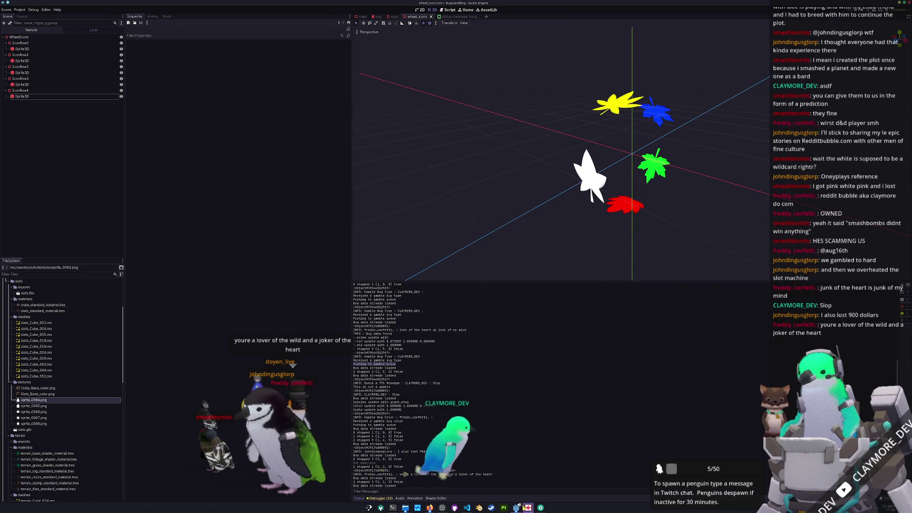
mouse_move(517, 508)
left_click(561, 471)
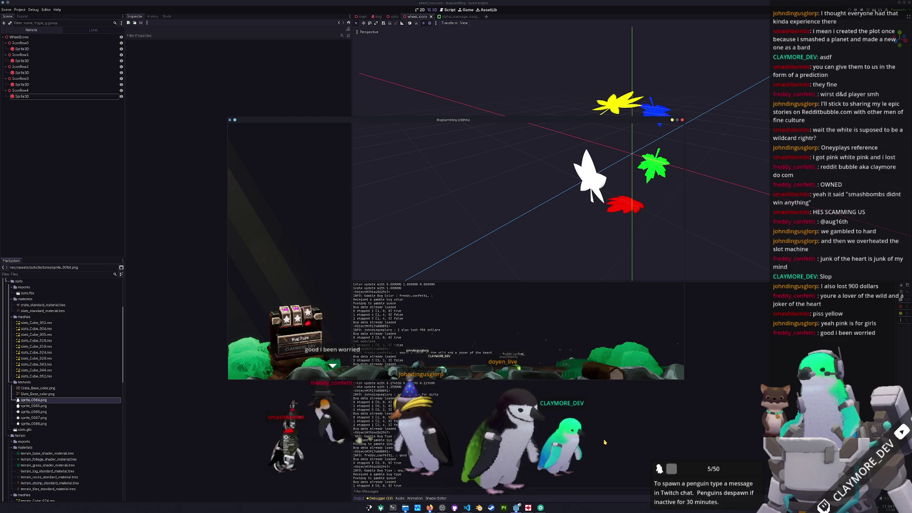
Step: Bring OBS to the front and drag its window over to the right side of the screen
left_click(442, 507)
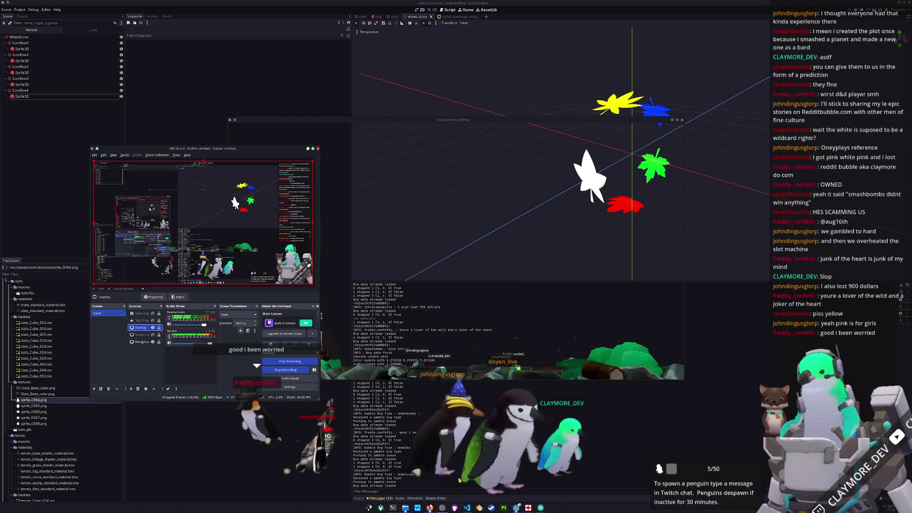
mouse_move(227, 149)
left_mouse_down()
mouse_move(655, 197)
mouse_move(733, 184)
left_mouse_up()
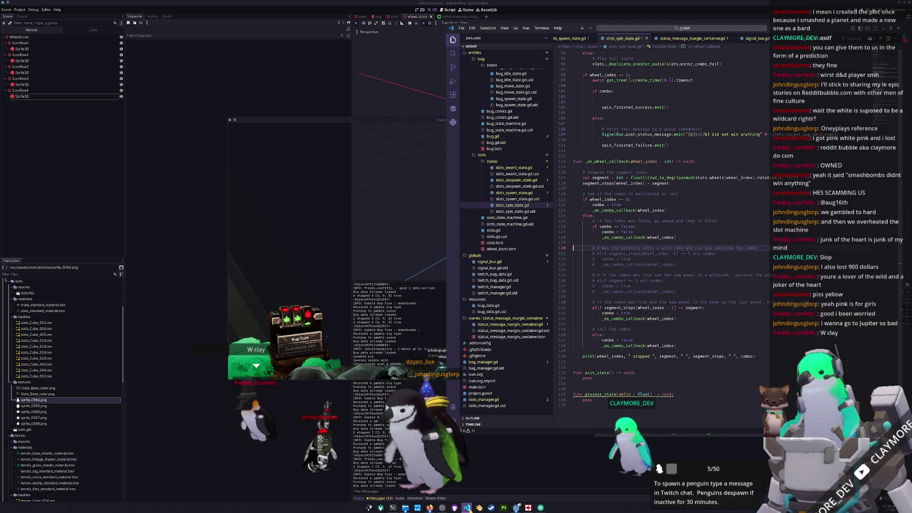
Step: Fill BugSpecies.NONE's entry in bug.gd's species_string_dict with "none", then select OBS's Screen Capture source
key("alt+Tab")
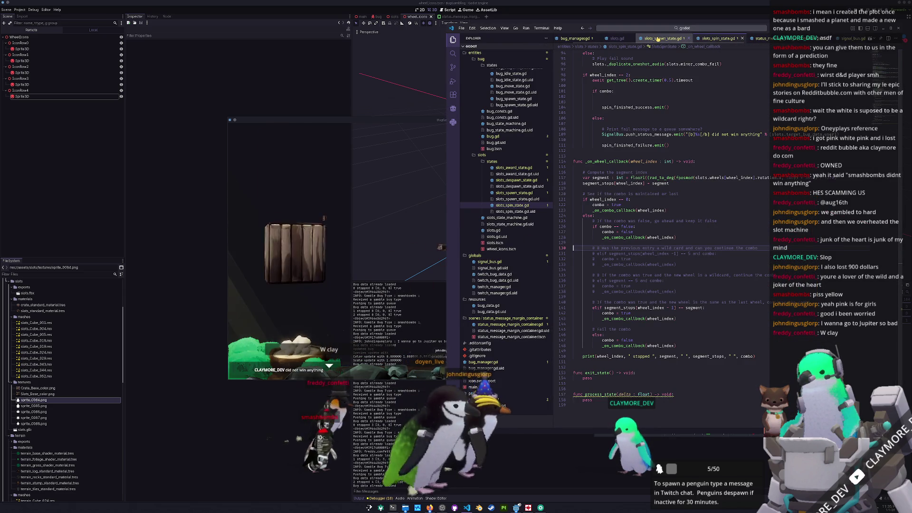
scroll(658, 39, "up", 2)
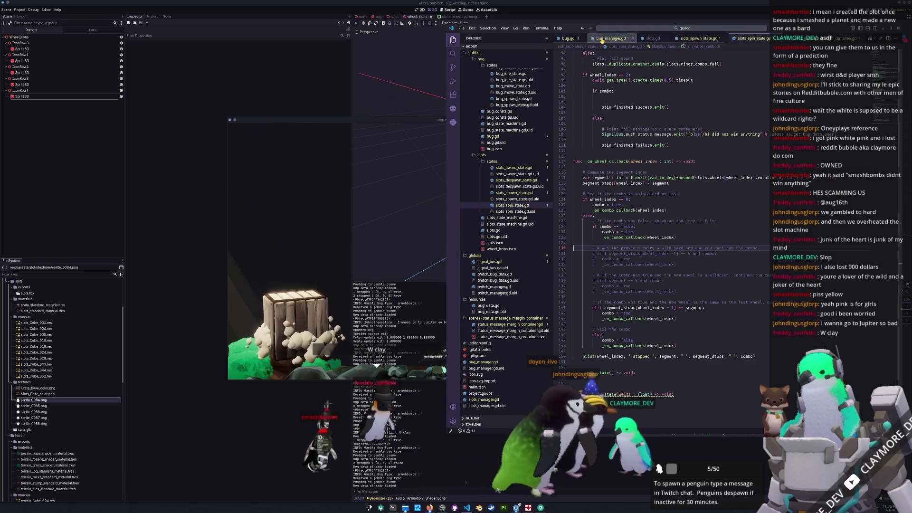
left_click(568, 38)
left_click_drag(584, 149, 619, 187)
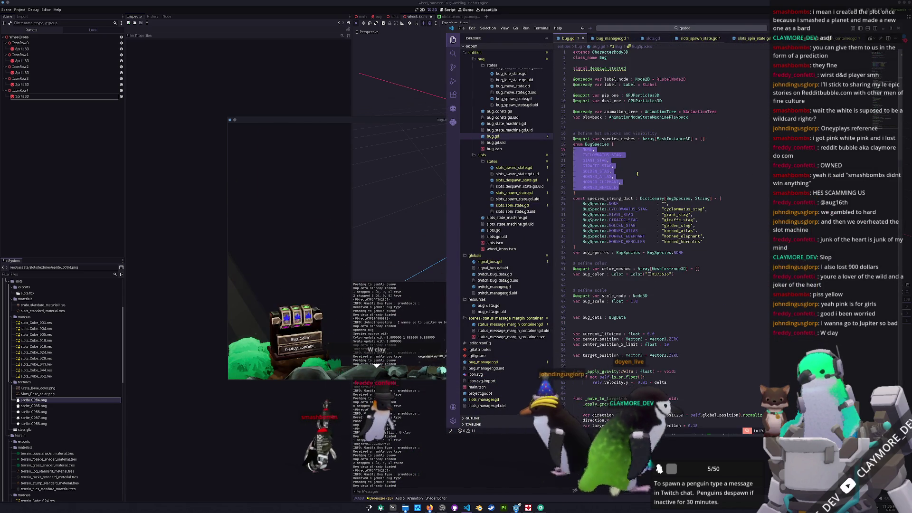
left_click(669, 204)
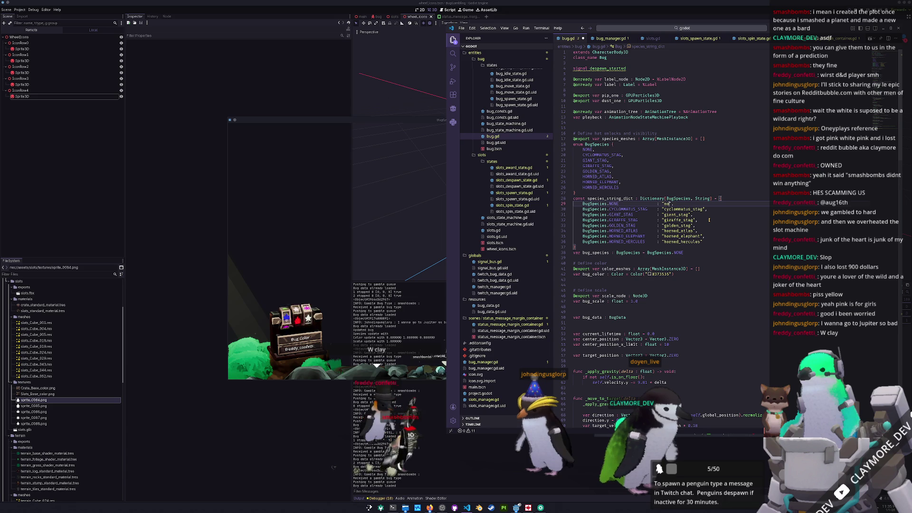
key("Down")
key("Down")
key("Home")
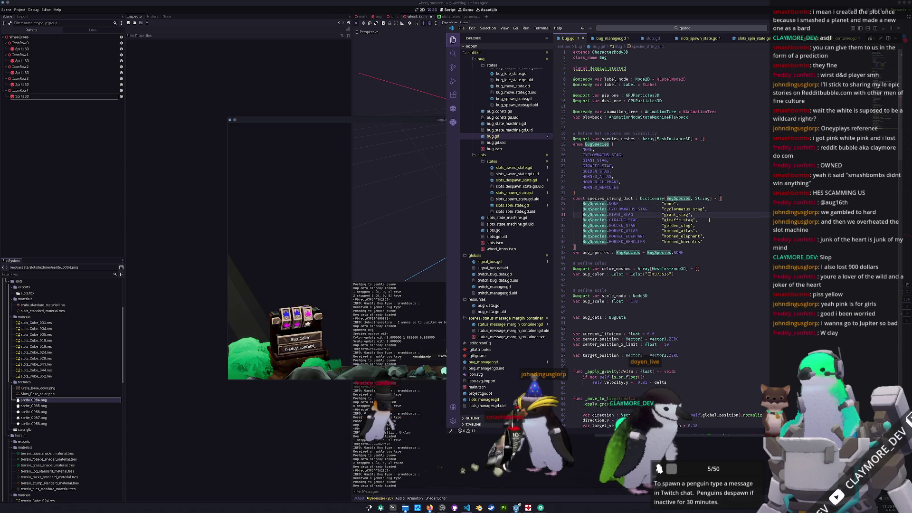
key("Escape")
key("Down")
key("Down")
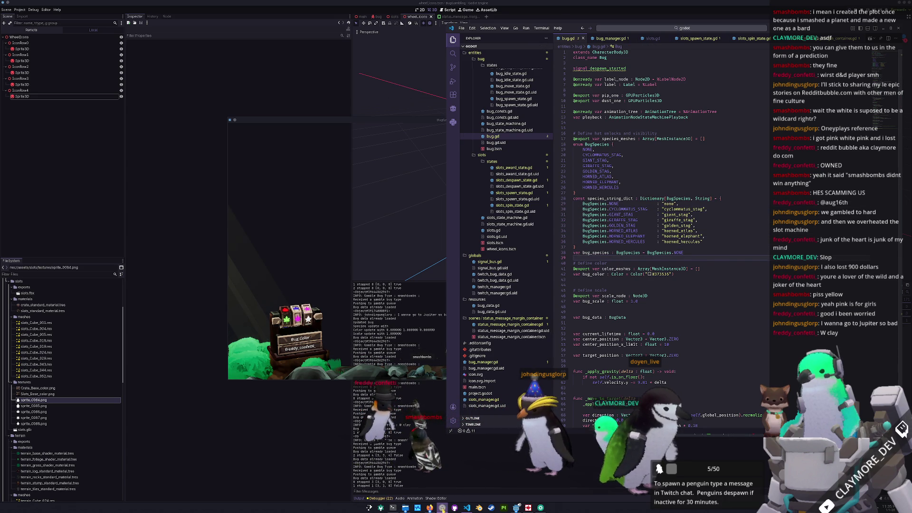
left_click(442, 507)
left_click(649, 370)
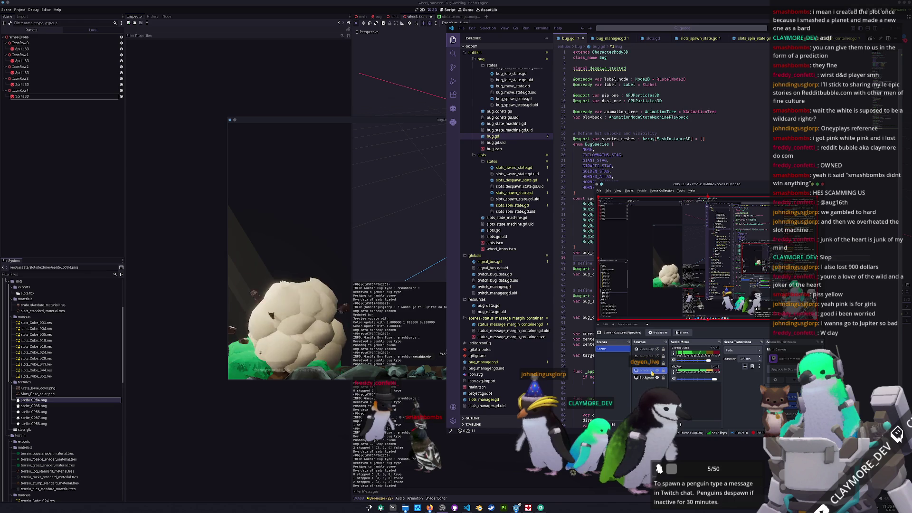
Step: Point the Screen Capture source at the BugGambling game window in its properties
double_click(649, 371)
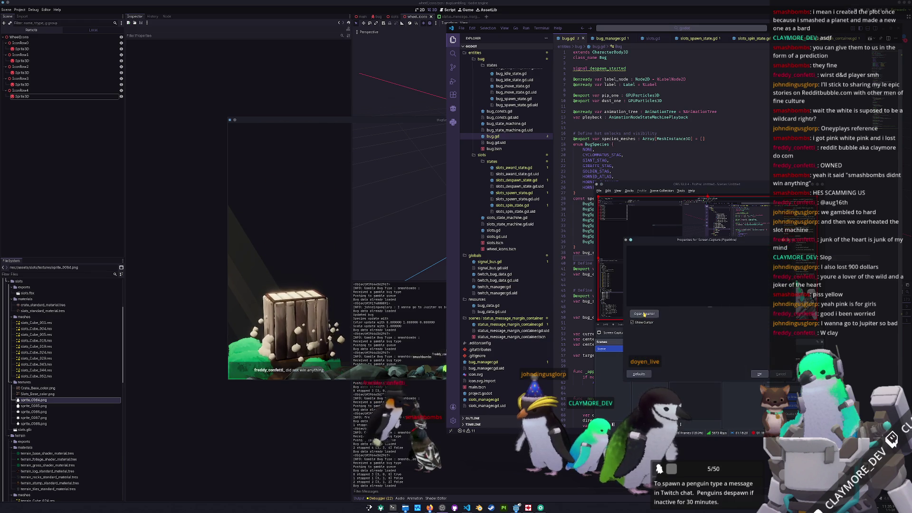
left_click(430, 216)
scroll(484, 266, "down", 3)
double_click(488, 265)
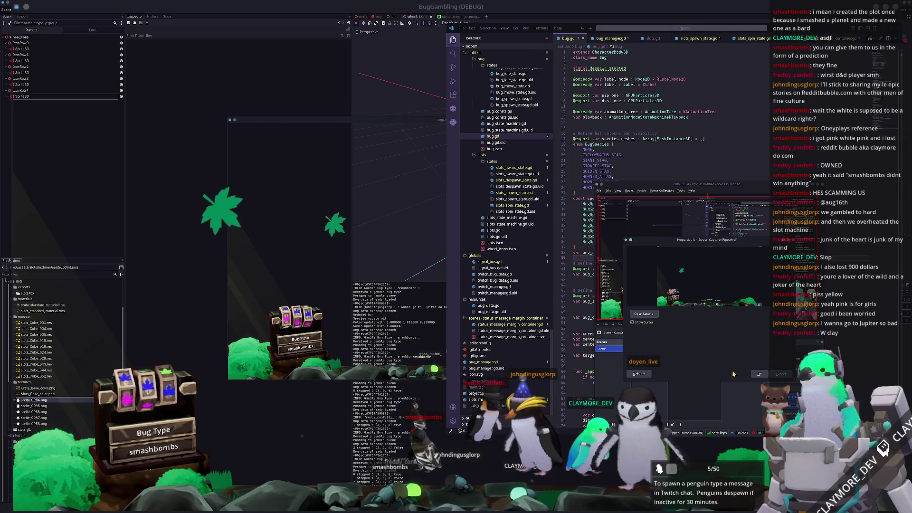
left_click(759, 374)
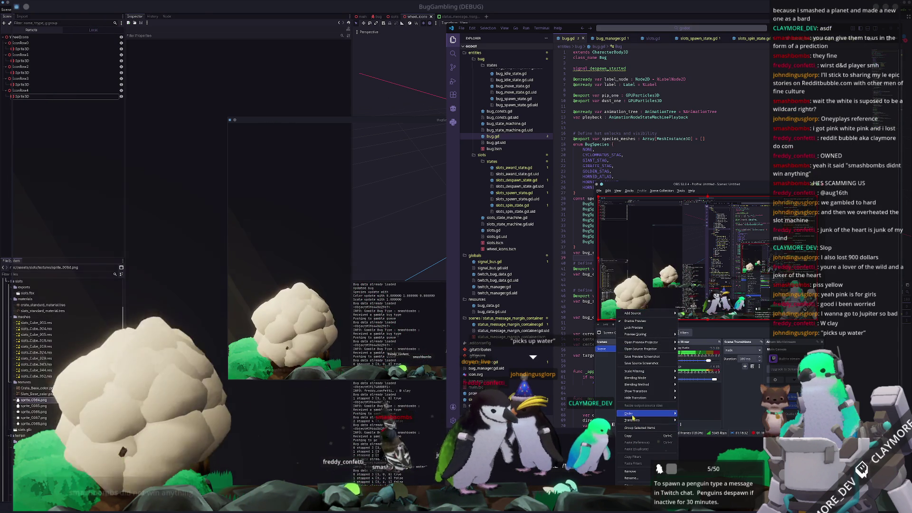
Step: Reset the capture's transform to remove bounds and crop, then return to the Godot editor
mouse_move(633, 415)
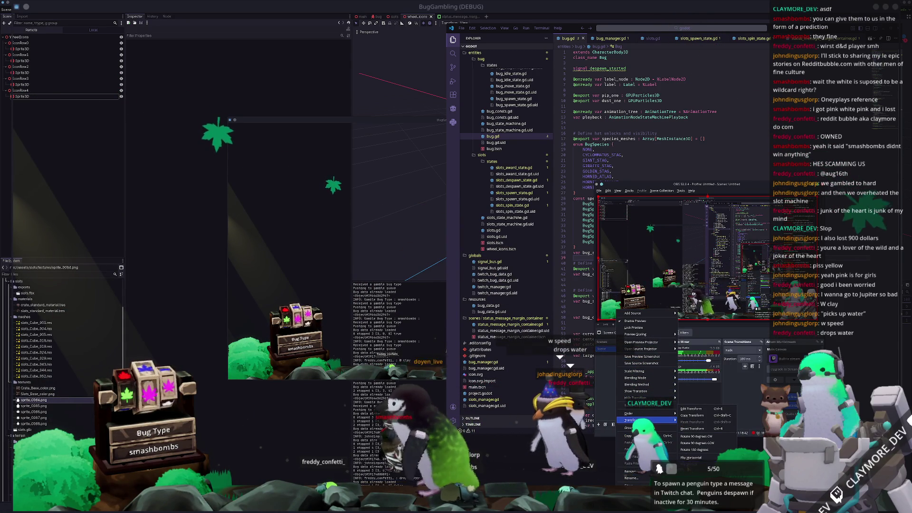
left_click(690, 409)
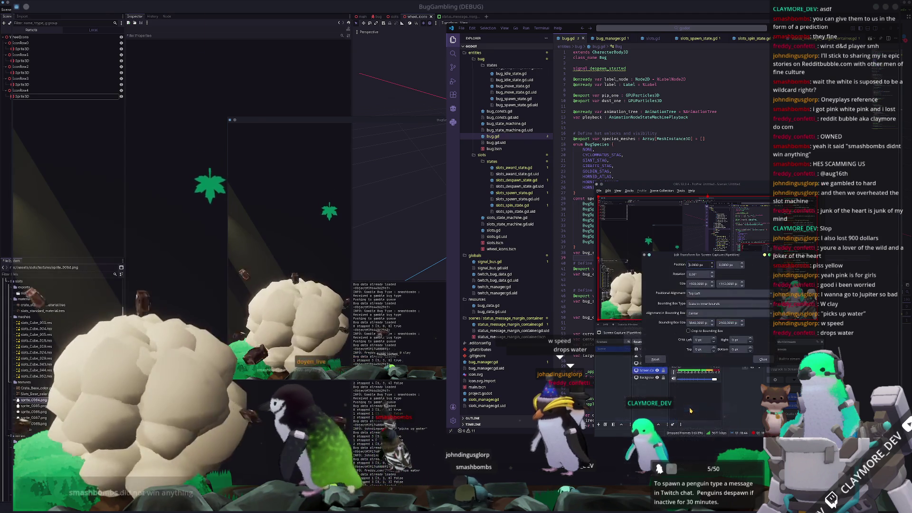
left_click_drag(698, 255, 681, 331)
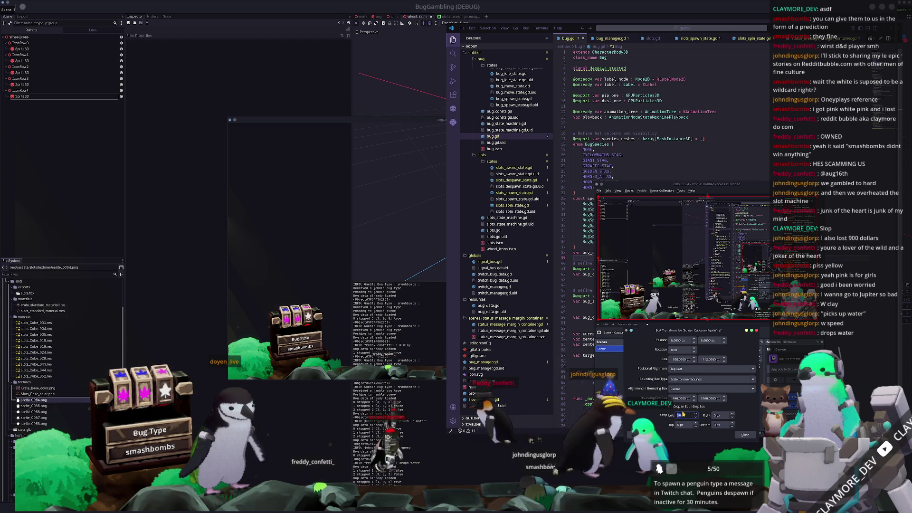
left_click(637, 434)
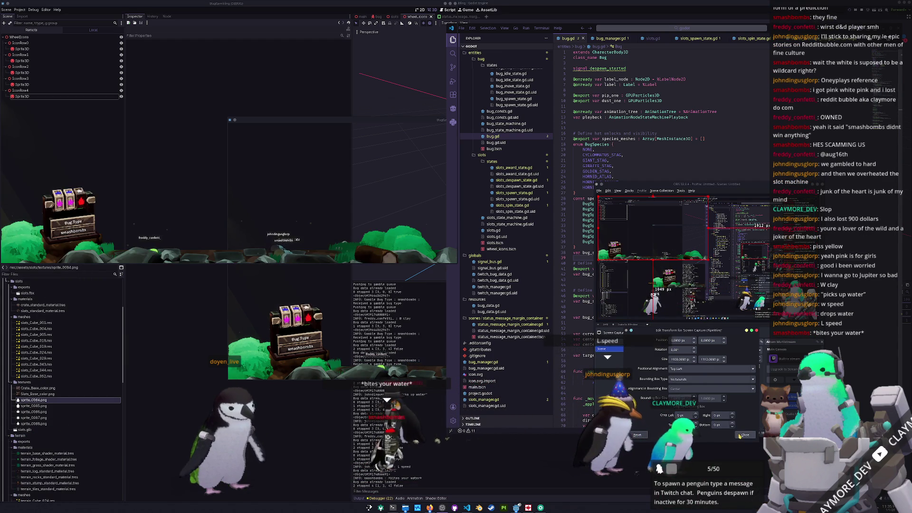
left_click(742, 435)
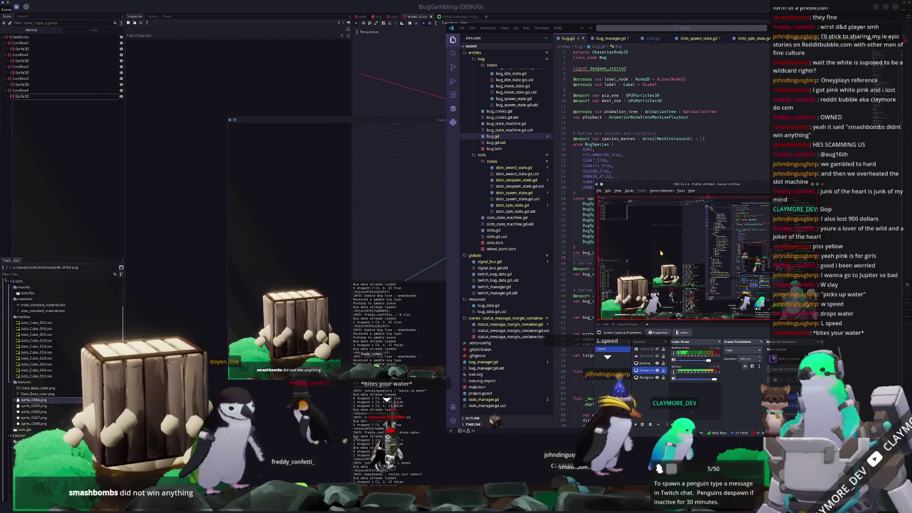
left_click(651, 414)
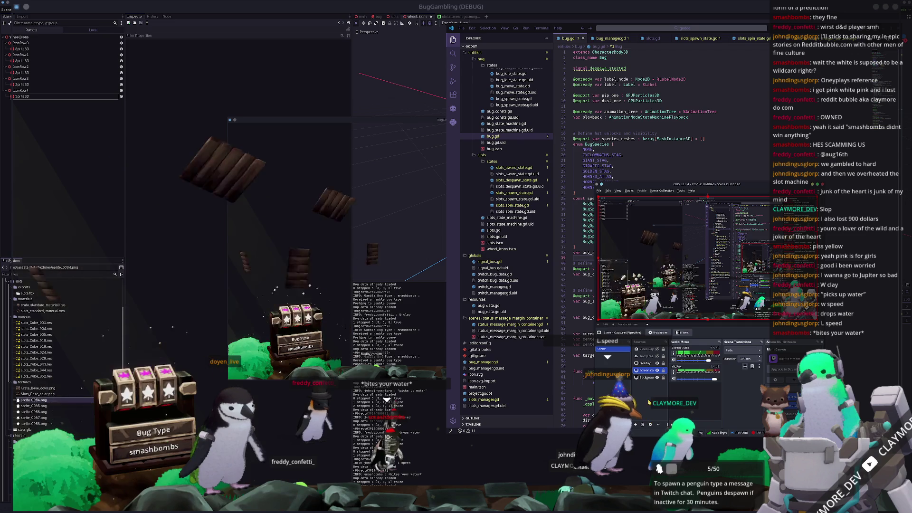
left_click(629, 462)
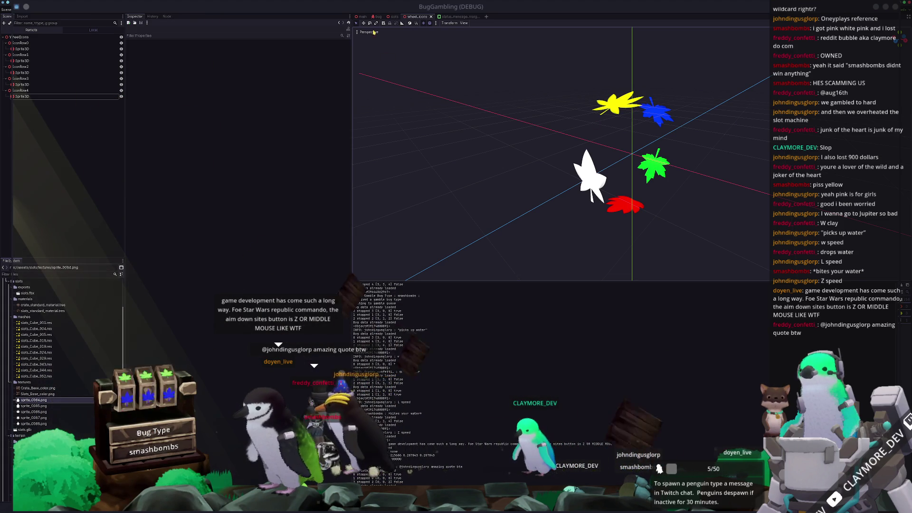
Step: Switch to the 'main' scene tab in Godot
left_click(366, 17)
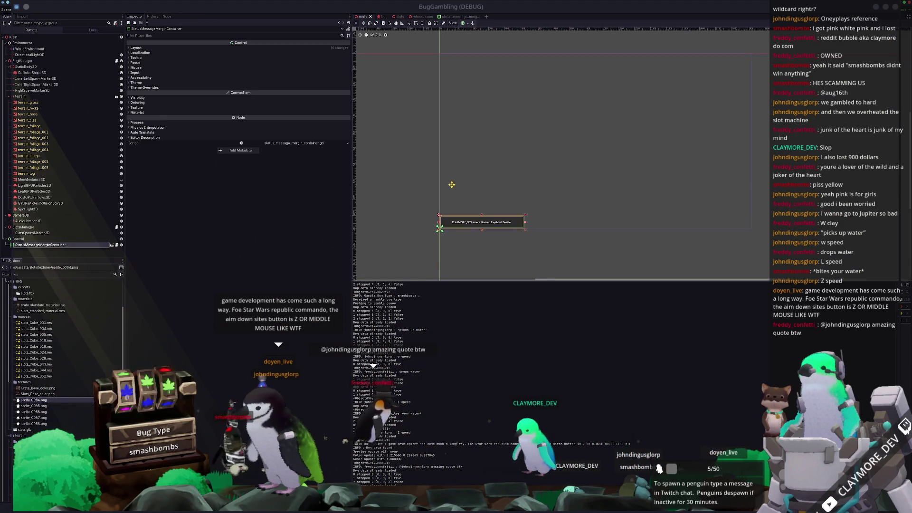
scroll(489, 188, "up", 2)
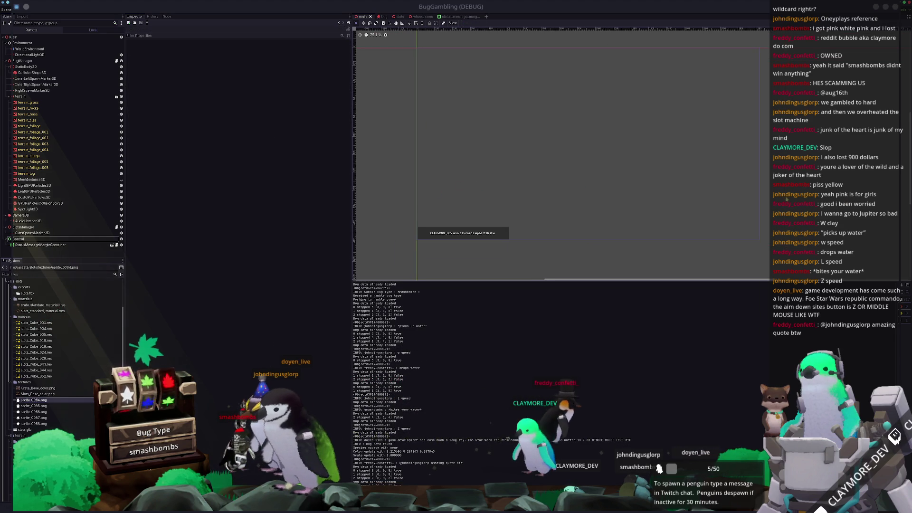
scroll(561, 152, "down", 1)
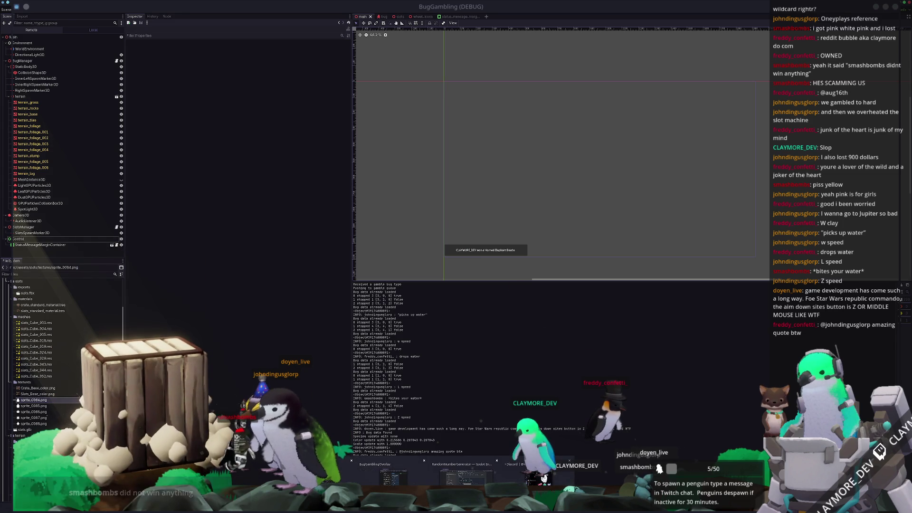
Step: Bring up the BugGamblingOverlay task board, move its window right and shift the grass task card
mouse_move(451, 511)
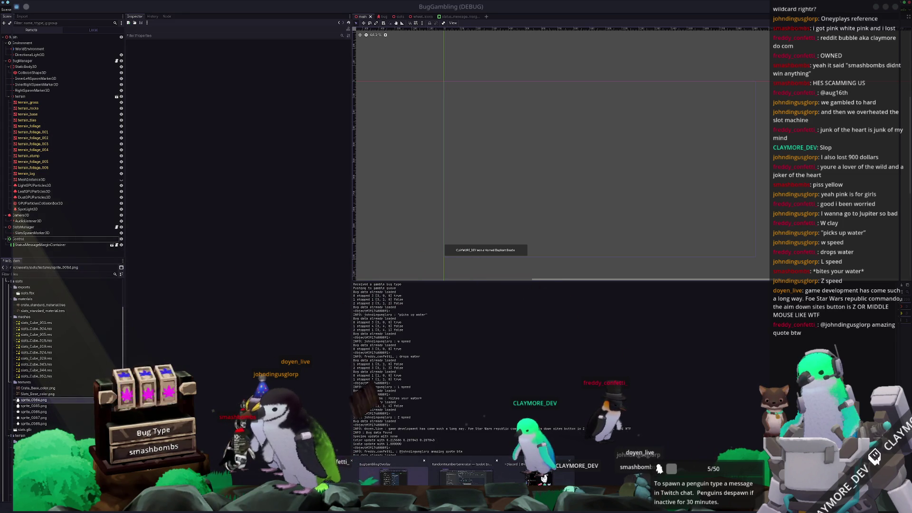
left_click(393, 475)
left_click_drag(228, 195, 515, 229)
left_click_drag(434, 407, 417, 422)
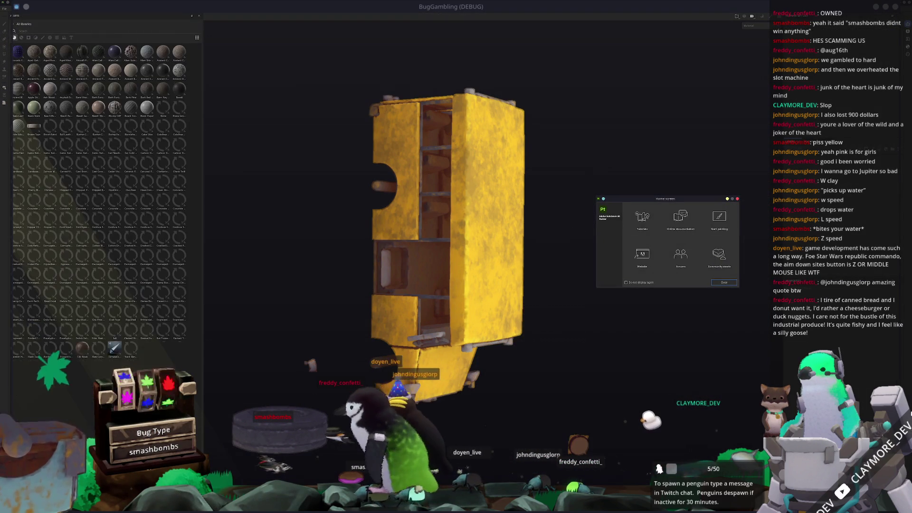
Step: Reopen the recent beetle .spp project from File > Recent Files
left_click(5, 9)
mouse_move(28, 25)
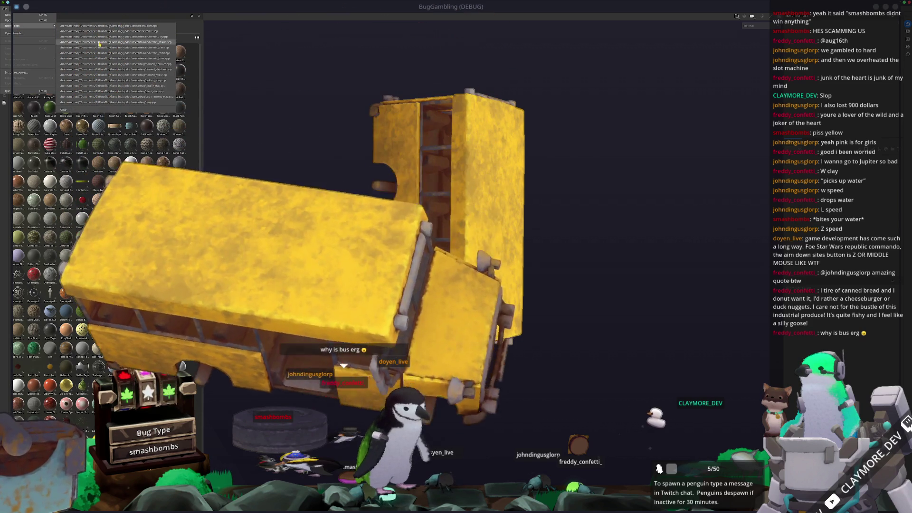
left_click(127, 102)
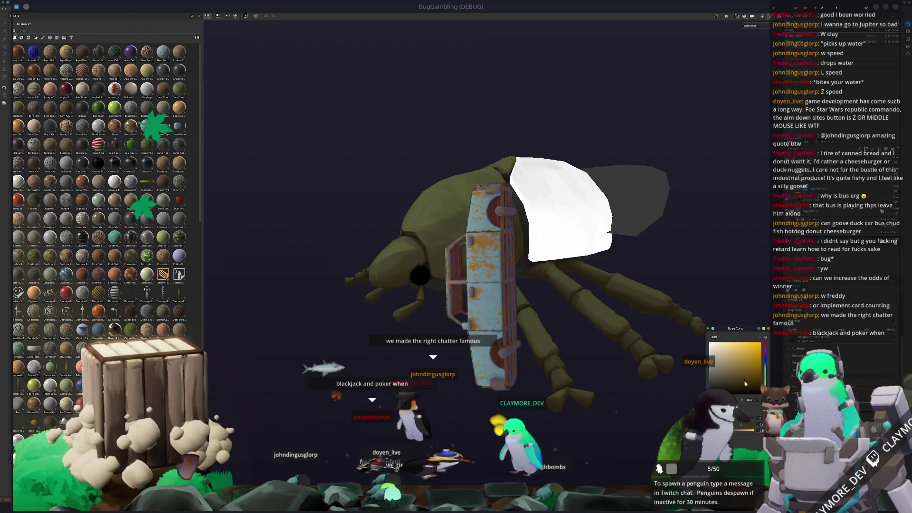
Step: Lighten the beetle's base colour to an olive tone, close the picker, and start a 'Bug' asset search
left_click_drag(745, 381, 741, 369)
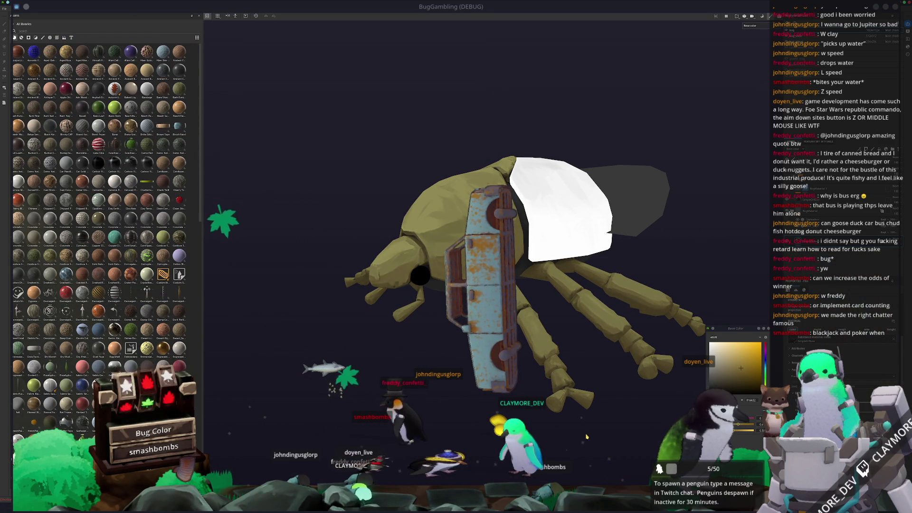
mouse_move(504, 508)
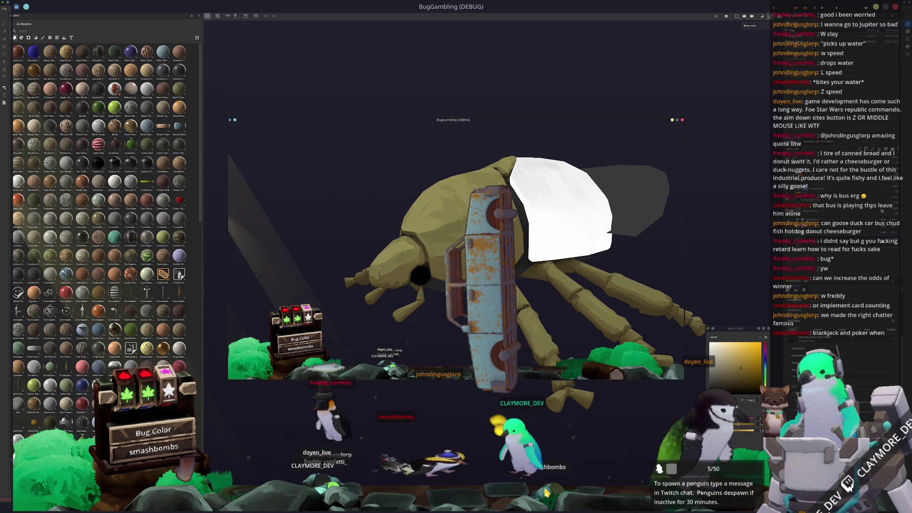
left_click(742, 367)
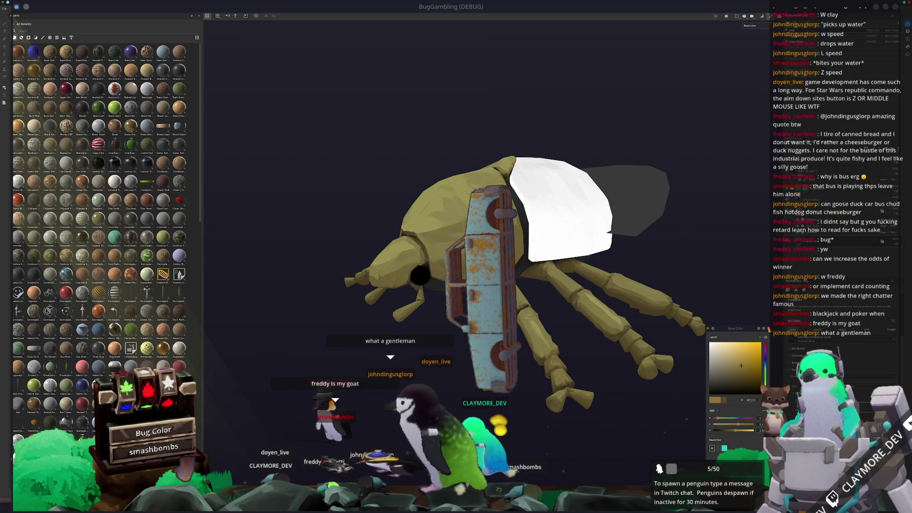
left_click(768, 329)
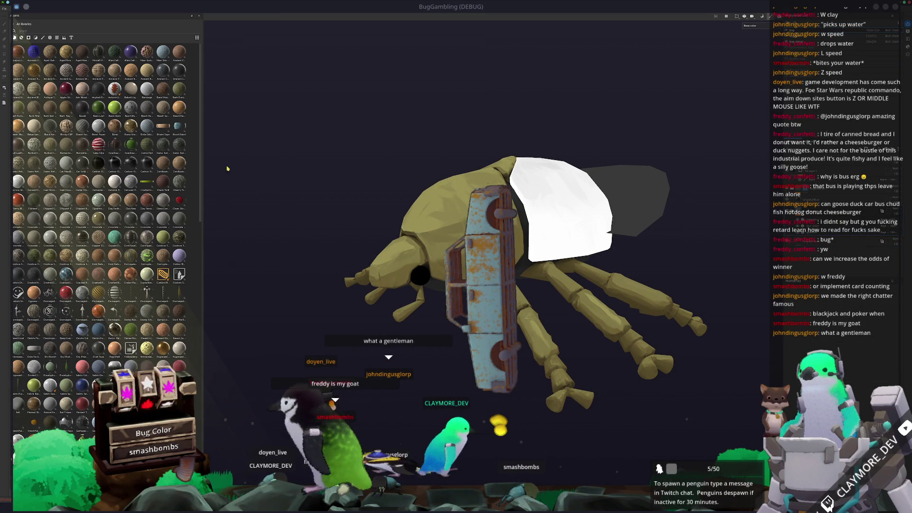
left_click(26, 31)
Step: Search the library for 'Bug', delete the BugMaterial asset, then clear the search
type("Bug")
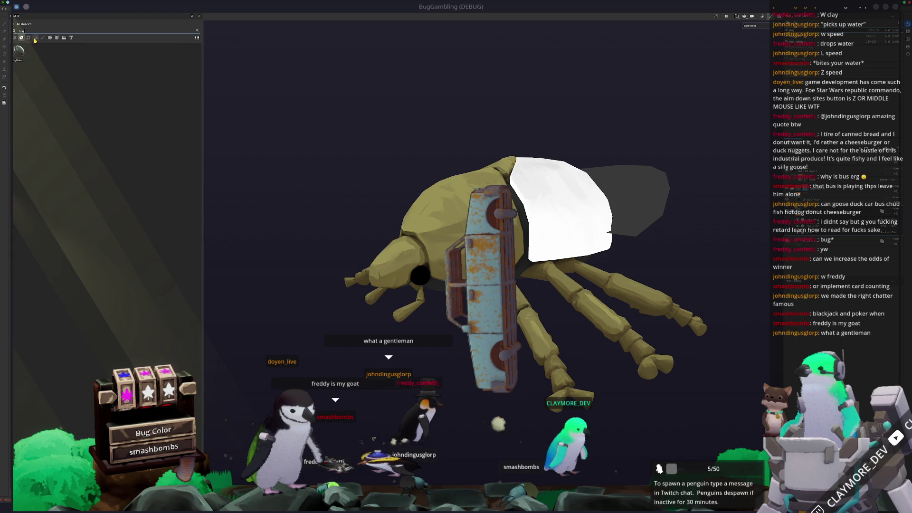
right_click(24, 51)
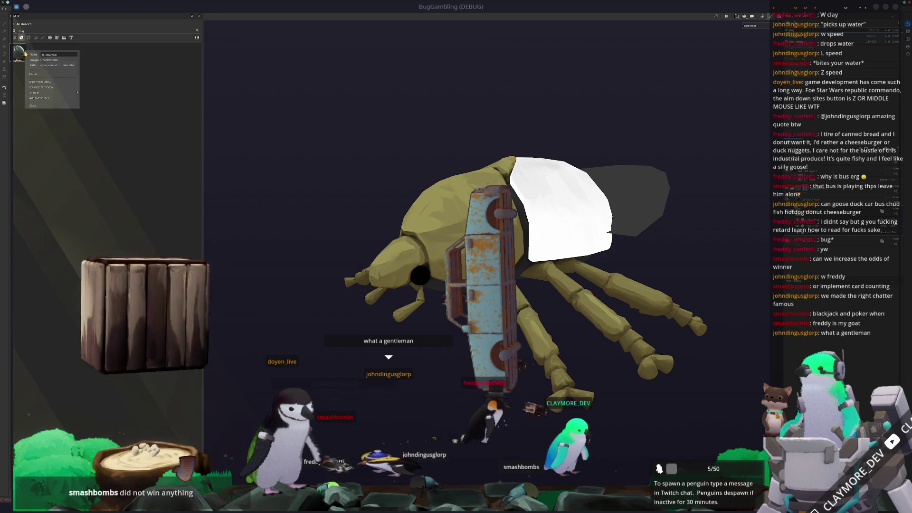
left_click(40, 82)
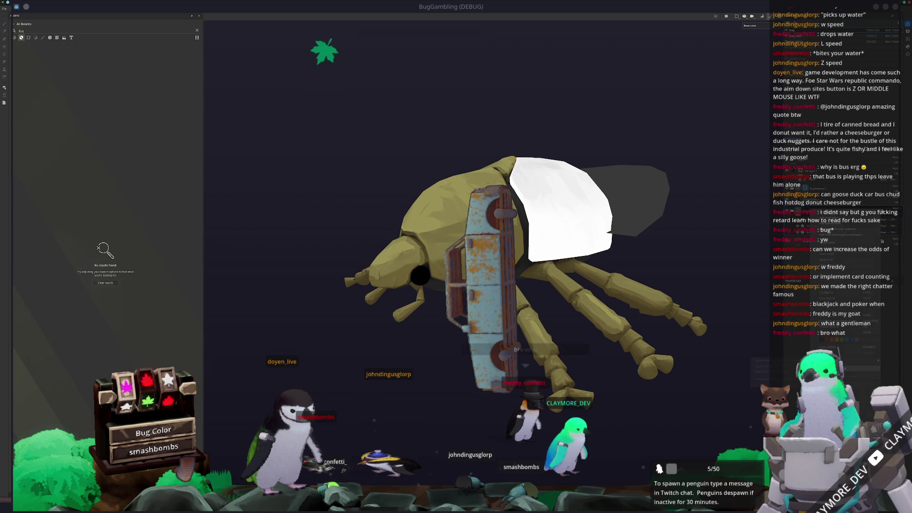
left_click(105, 283)
key("ctrl")
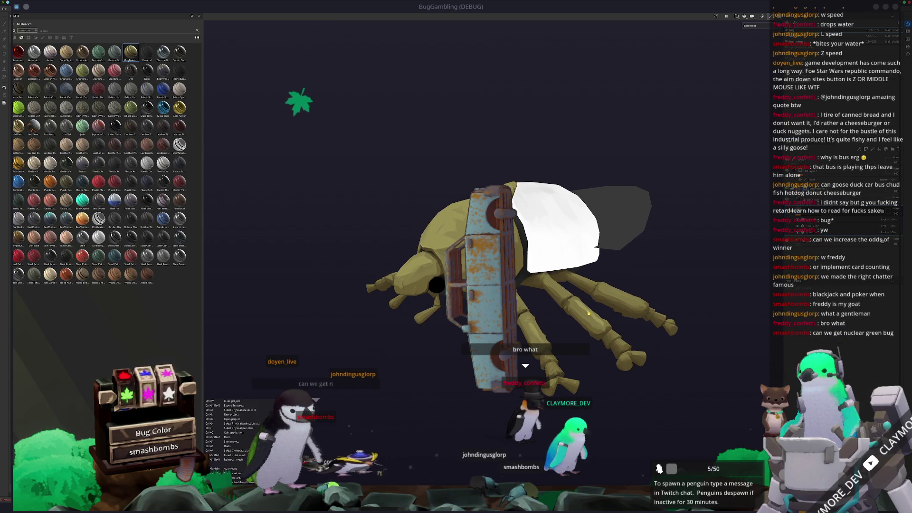
Step: Export the beetle's textures from the Export textures dialog
key("ctrl+shift+e")
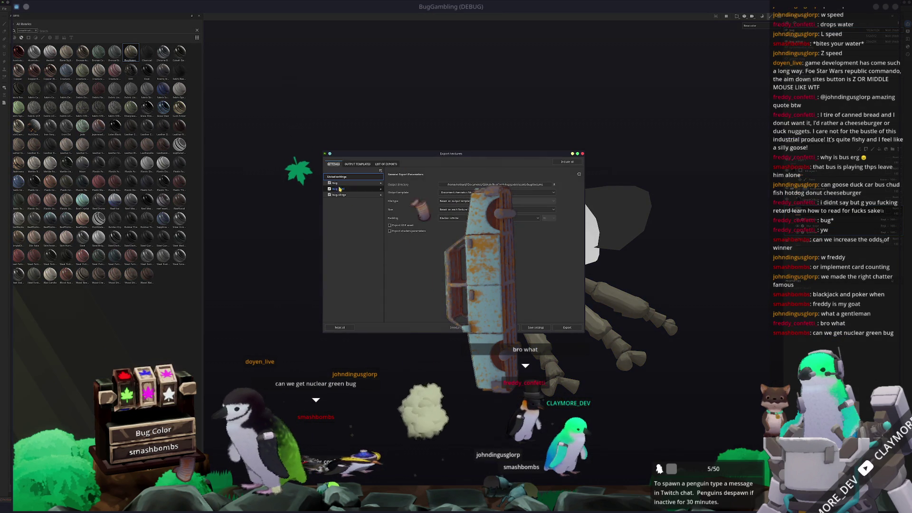
key("Escape")
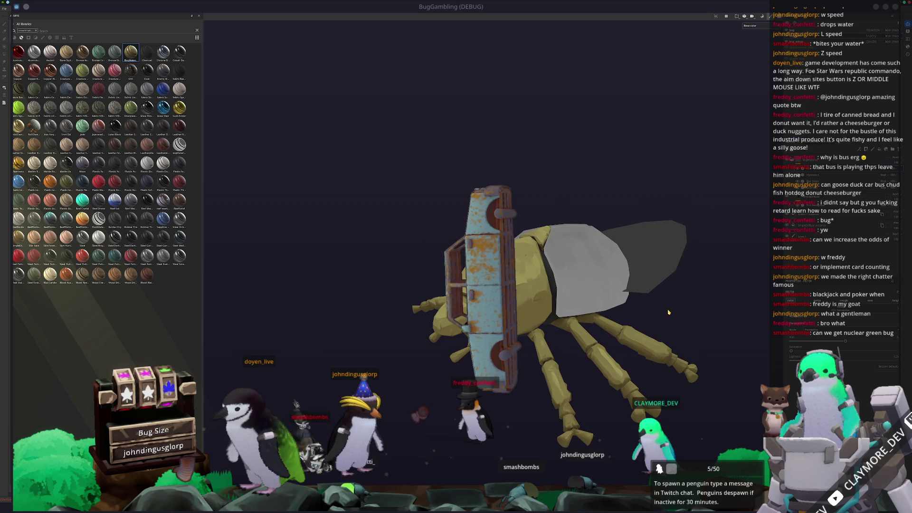
key("ctrl+shift+e")
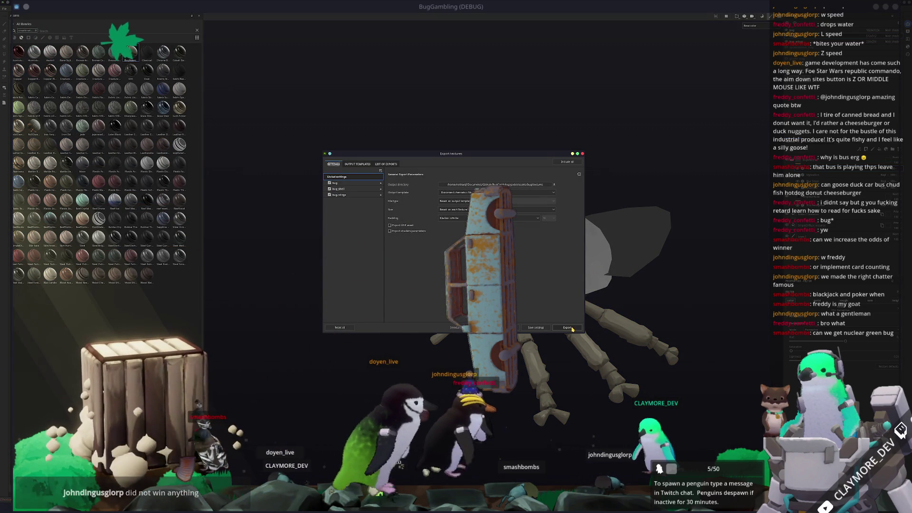
left_click(572, 327)
key("Escape")
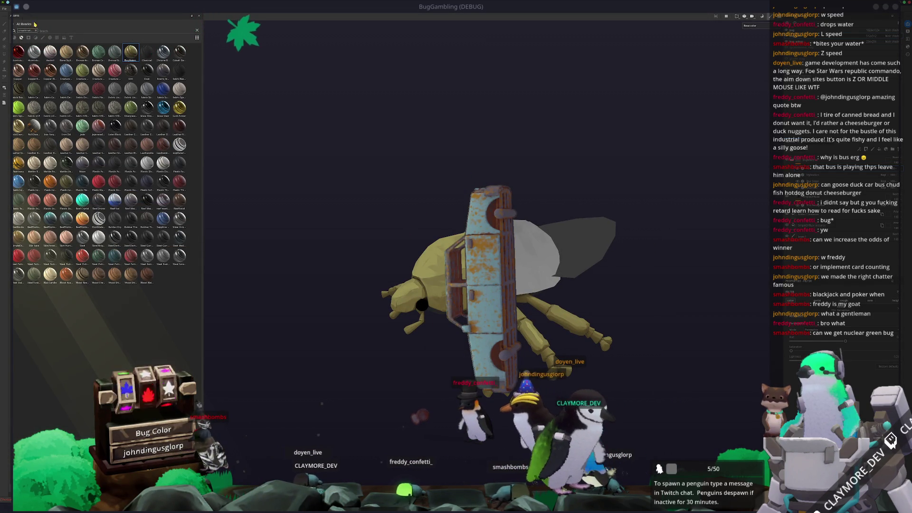
Step: Bring up the Open project dialog and list the parent folders of the current location
left_click(6, 8)
left_click(10, 21)
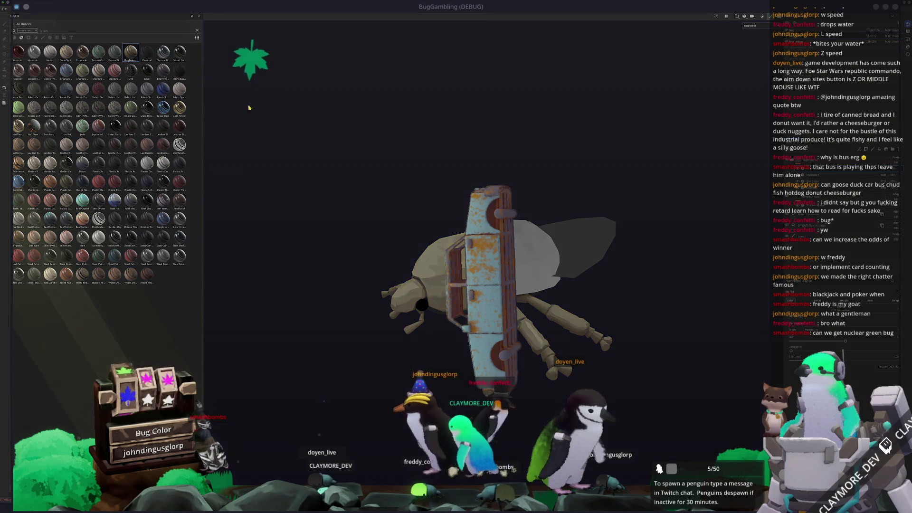
left_click(454, 200)
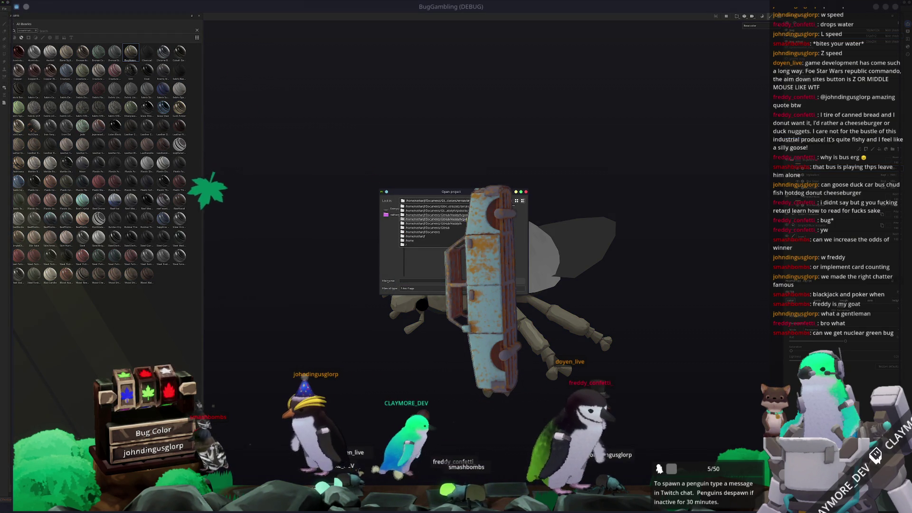
Step: Browse home > Documents > GitHub > BugGambling assets > bug assets and load the next bug .spp project
left_click(416, 236)
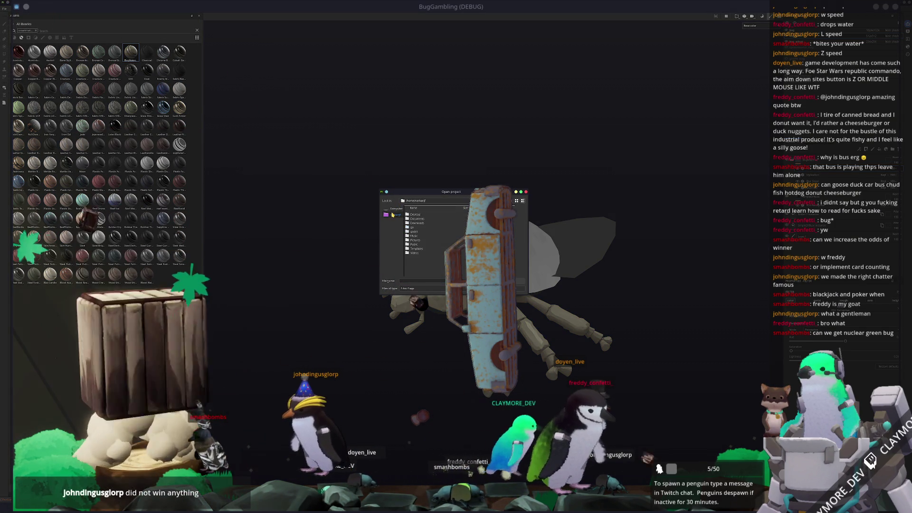
double_click(417, 218)
double_click(418, 257)
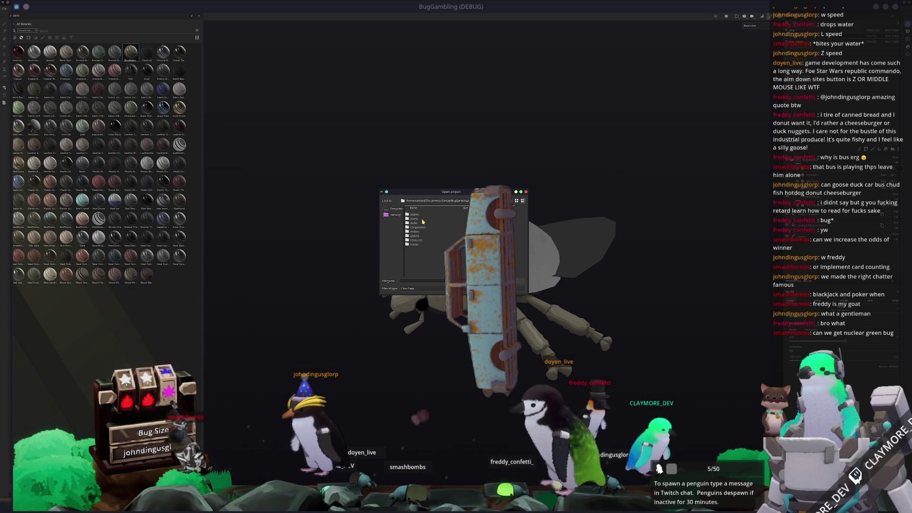
double_click(415, 220)
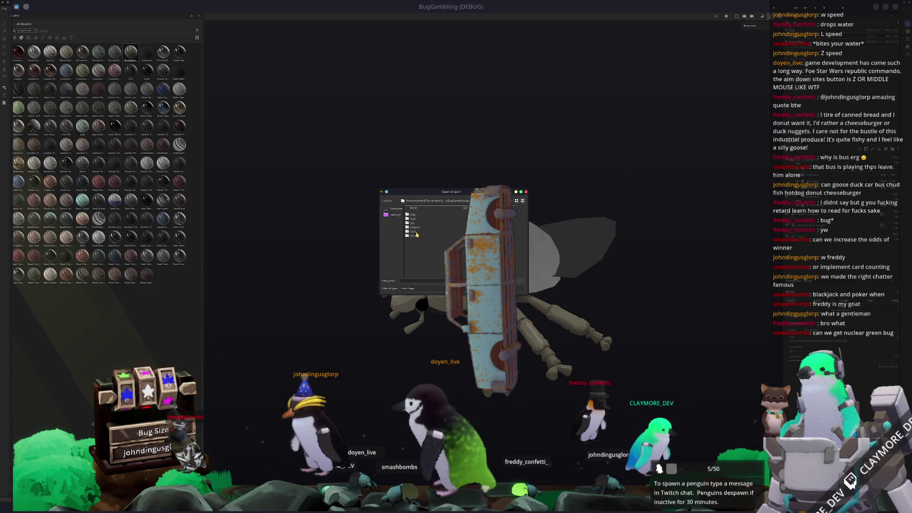
double_click(417, 217)
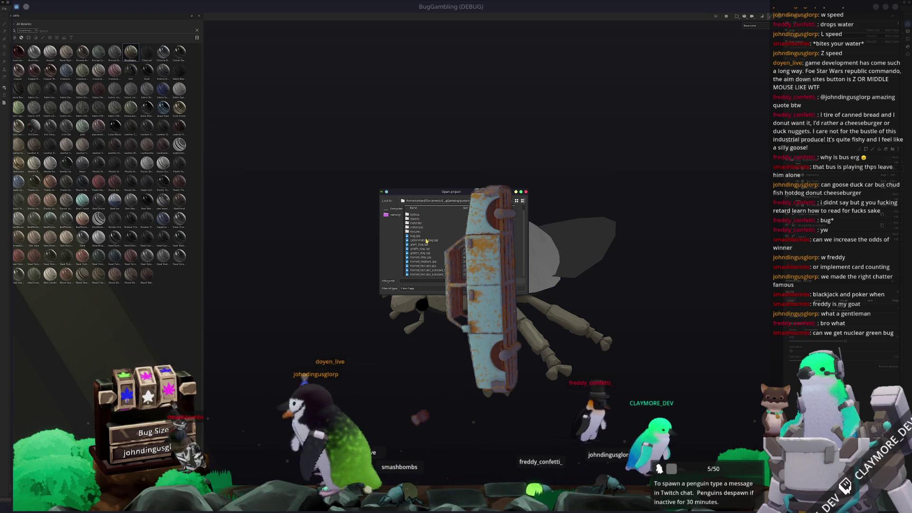
double_click(426, 240)
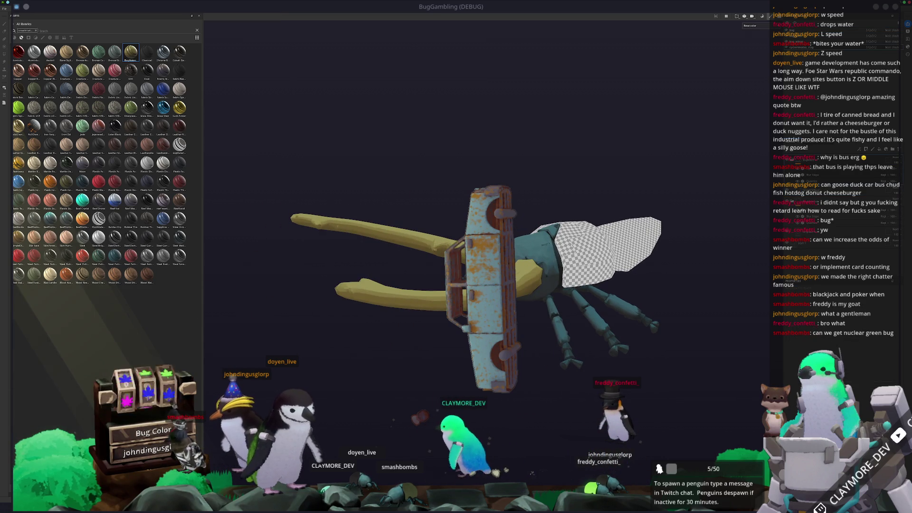
key("ctrl+shift+e")
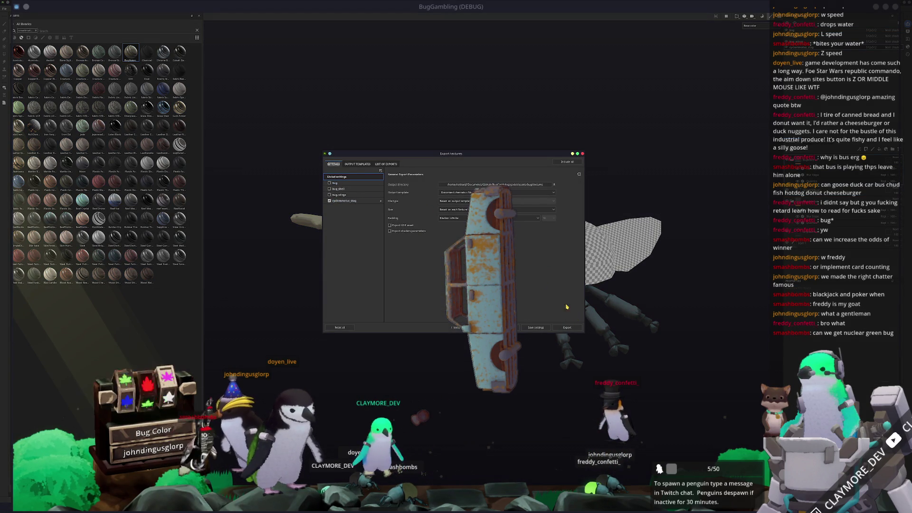
Step: Close the previous export window and load the white stag-beetle project
left_click(572, 328)
left_click(4, 8)
left_click(26, 21)
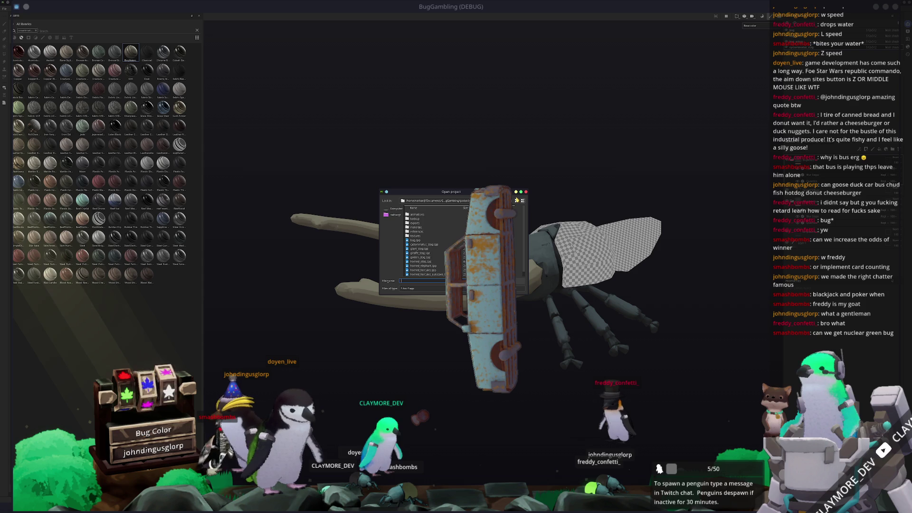
double_click(421, 249)
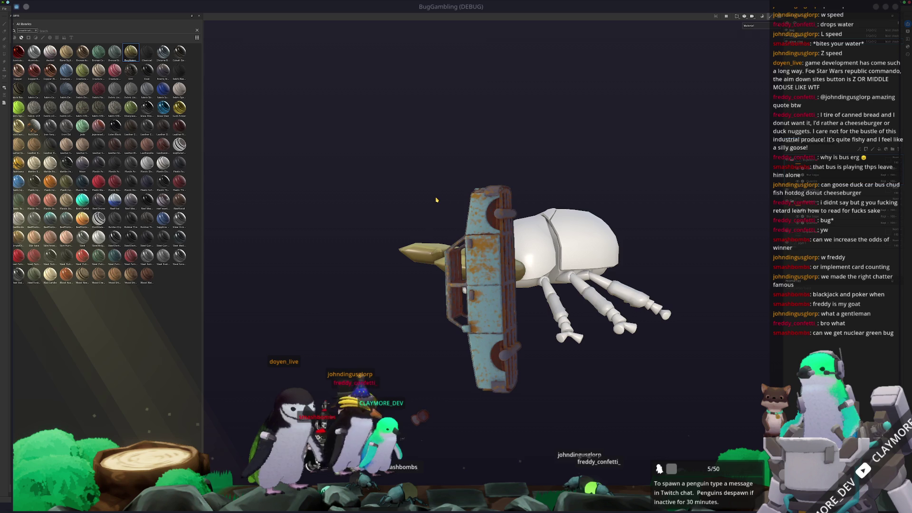
Step: Export the stag beetle's textures
key("ctrl+shift+e")
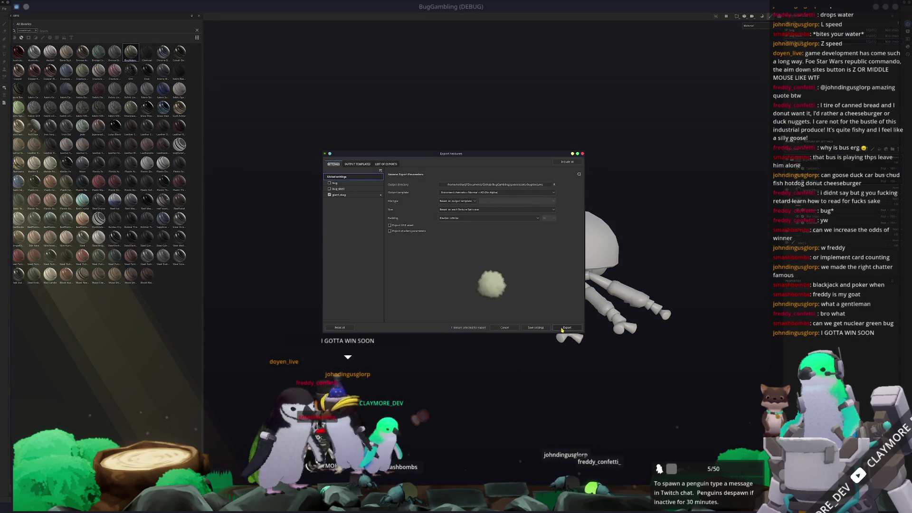
left_click(564, 329)
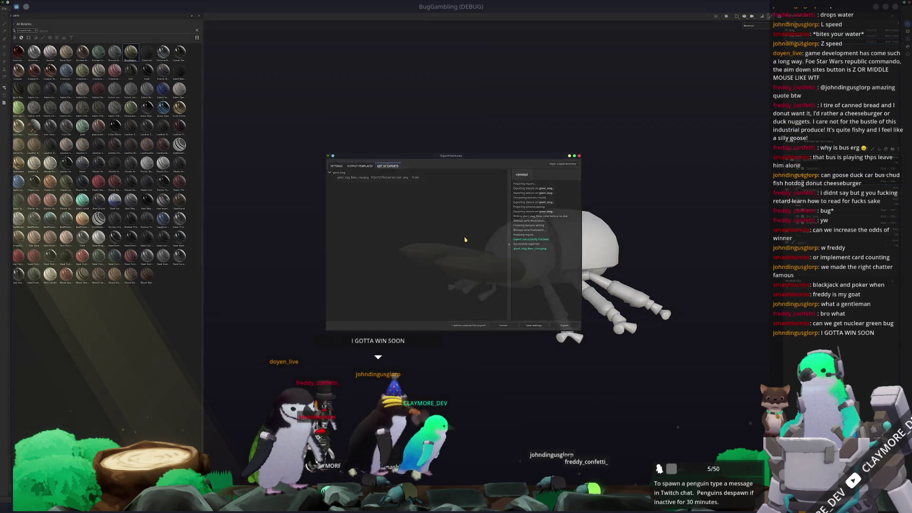
left_click(4, 8)
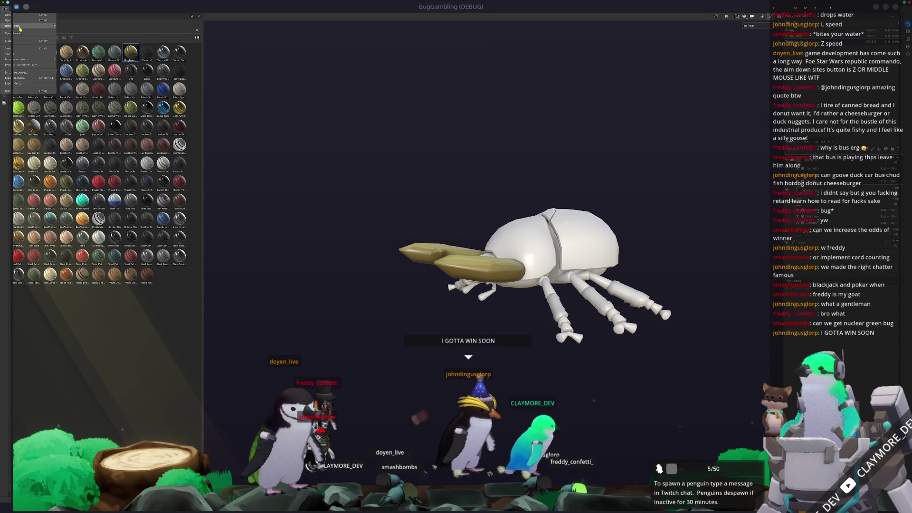
Step: Load giraffe_stag.spp and inspect the model in the Base color channel
left_click(19, 20)
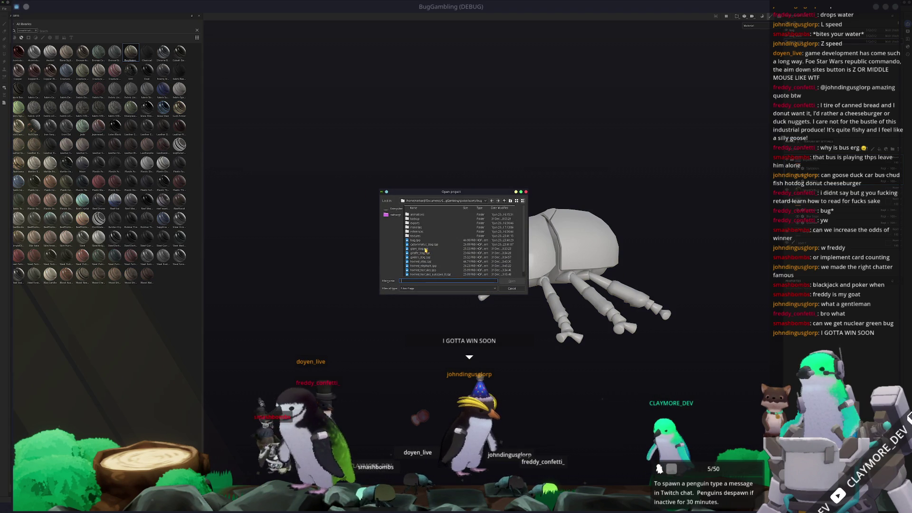
double_click(422, 255)
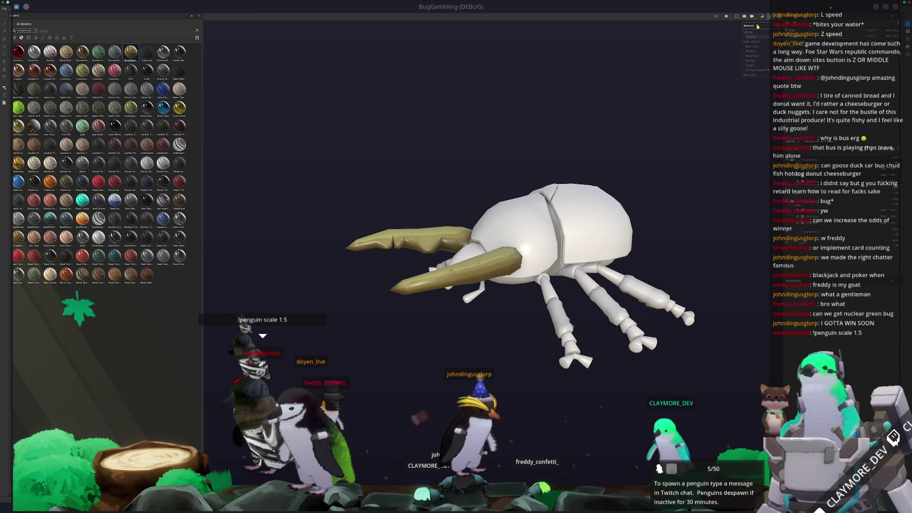
left_click(751, 46)
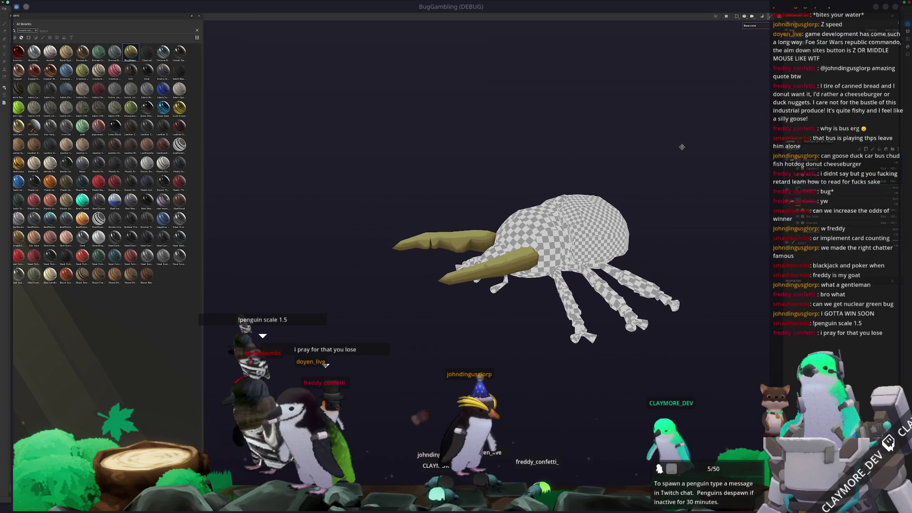
scroll(681, 145, "up", 2)
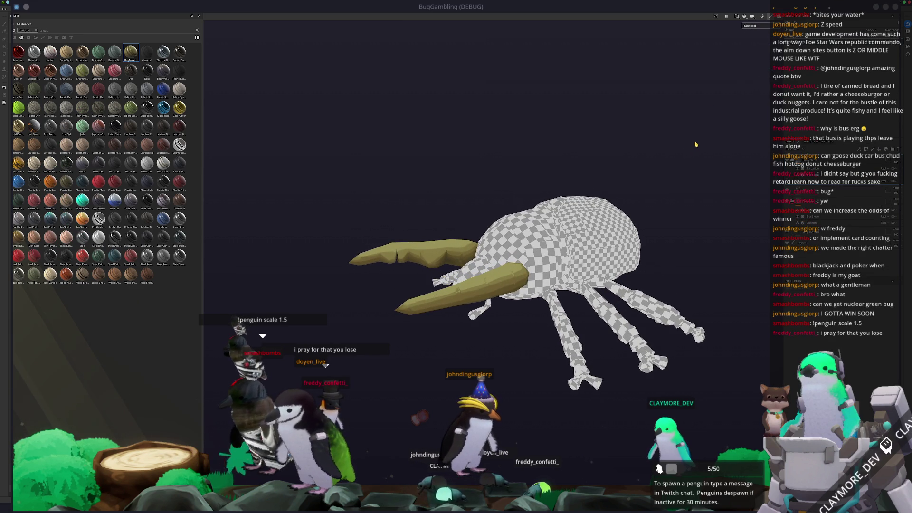
left_click_drag(696, 145, 702, 180)
Step: Export the giraffe_stag textures
key("ctrl+shift+e")
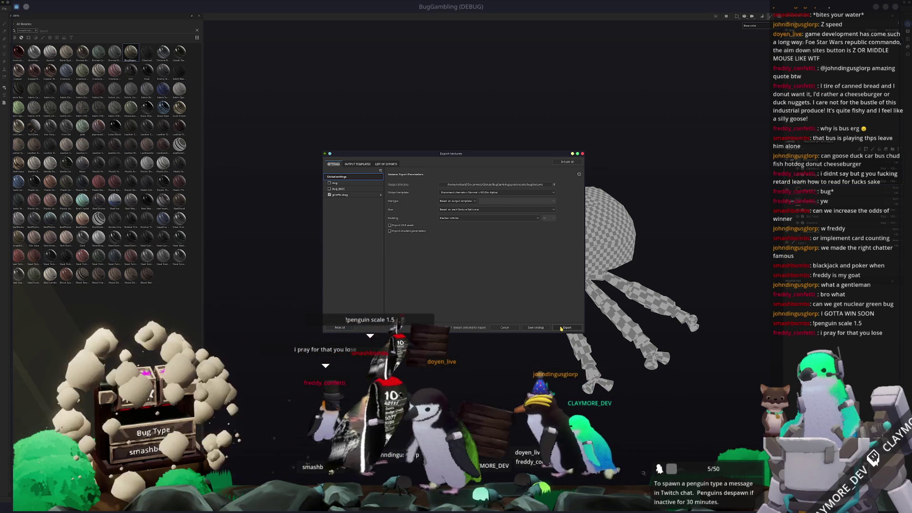
left_click(561, 328)
left_click(580, 154)
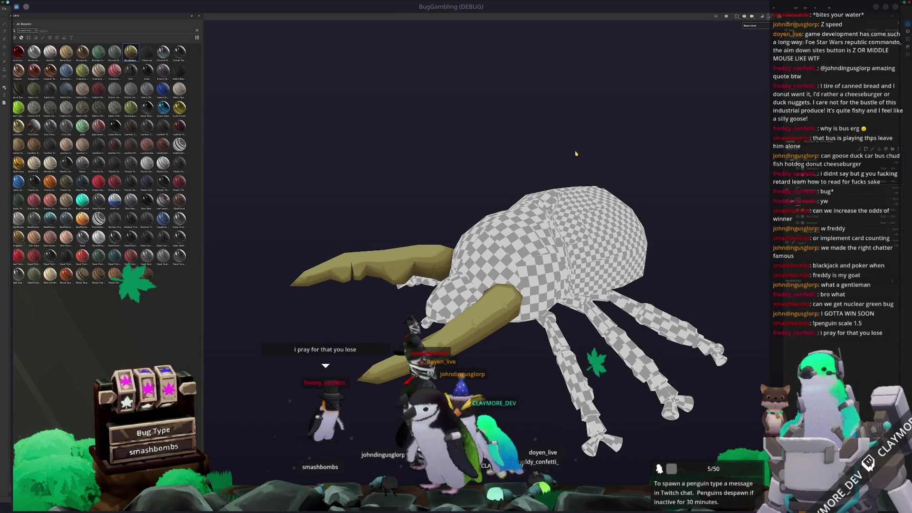
Step: Load golden_stag.spp and apply the golden BugMaterial to its horns
left_click(6, 11)
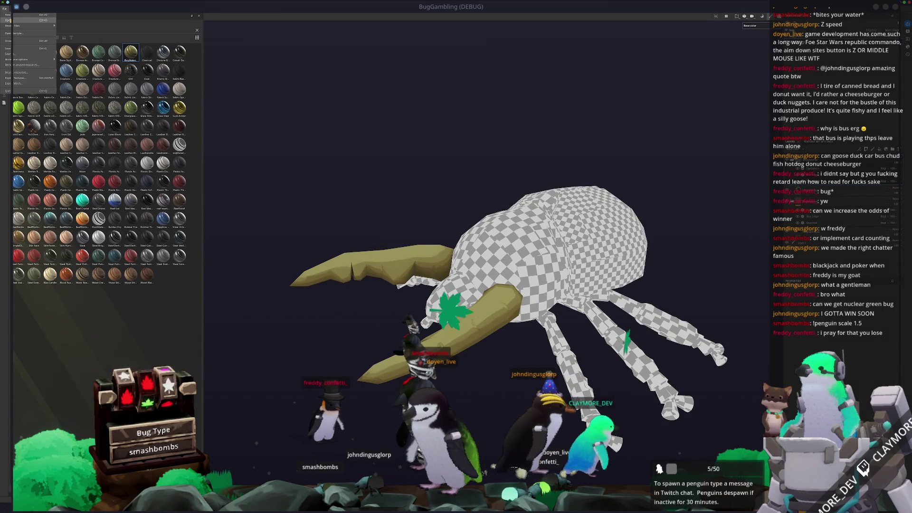
left_click(8, 20)
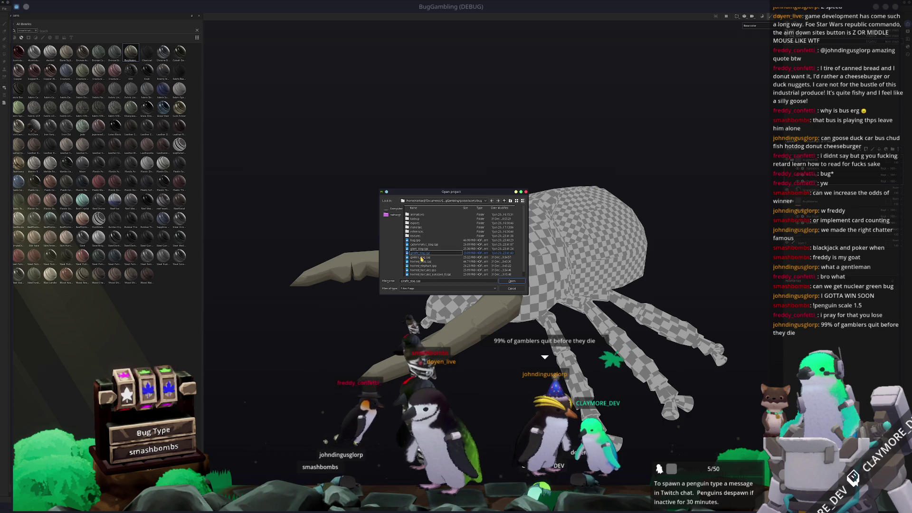
double_click(421, 259)
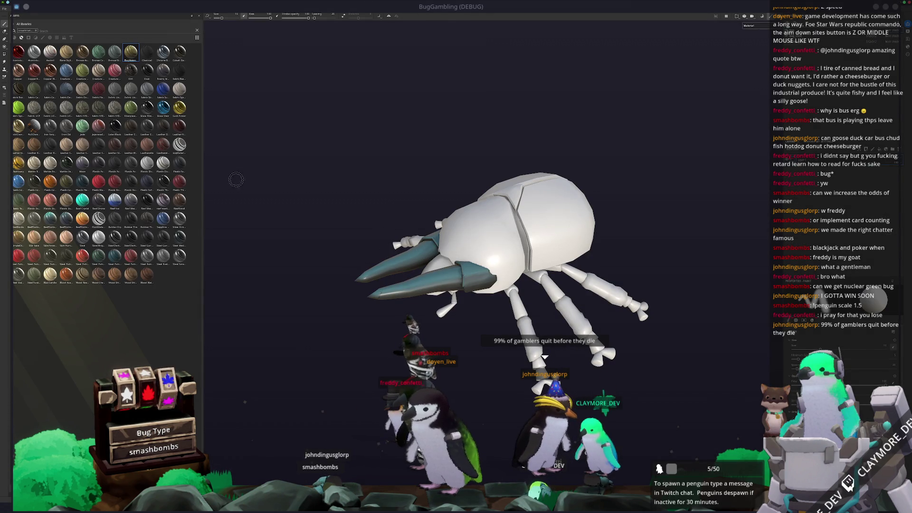
left_click_drag(384, 268, 384, 269)
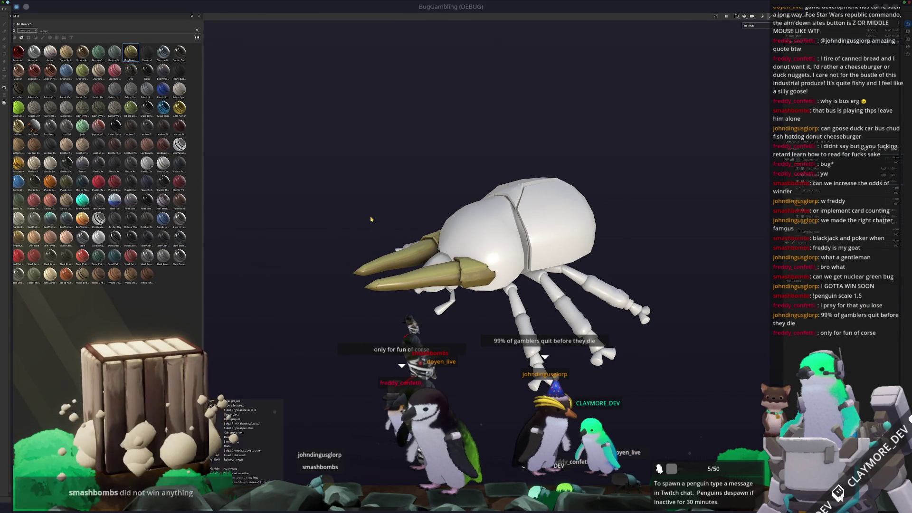
Step: Export the golden_stag textures
key("ctrl+shift+e")
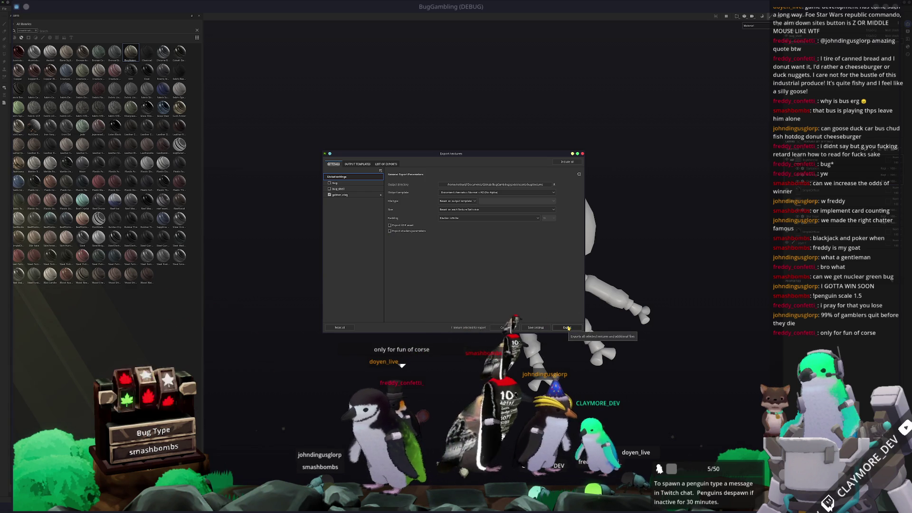
left_click(569, 328)
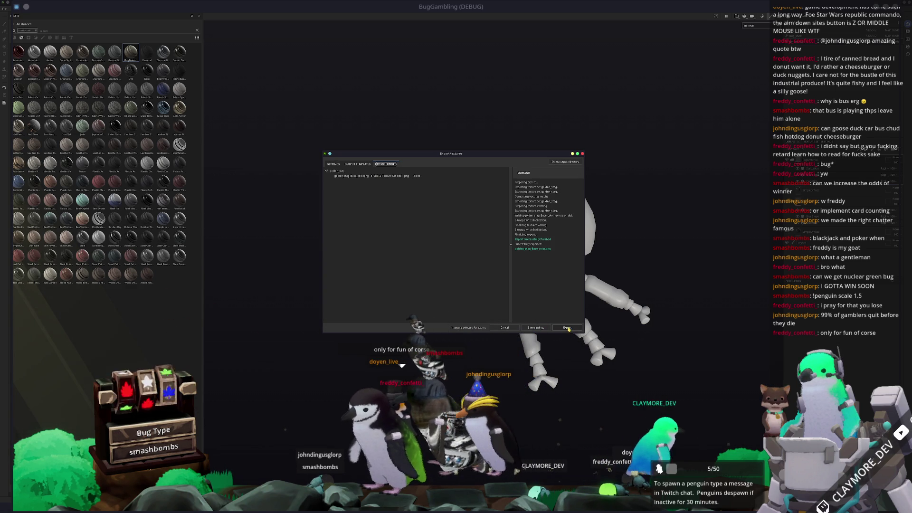
key("Escape")
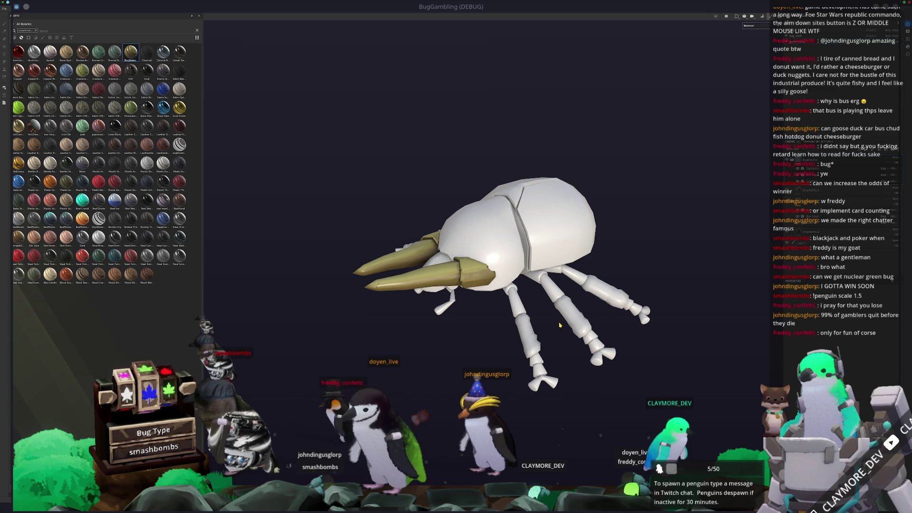
left_click(4, 9)
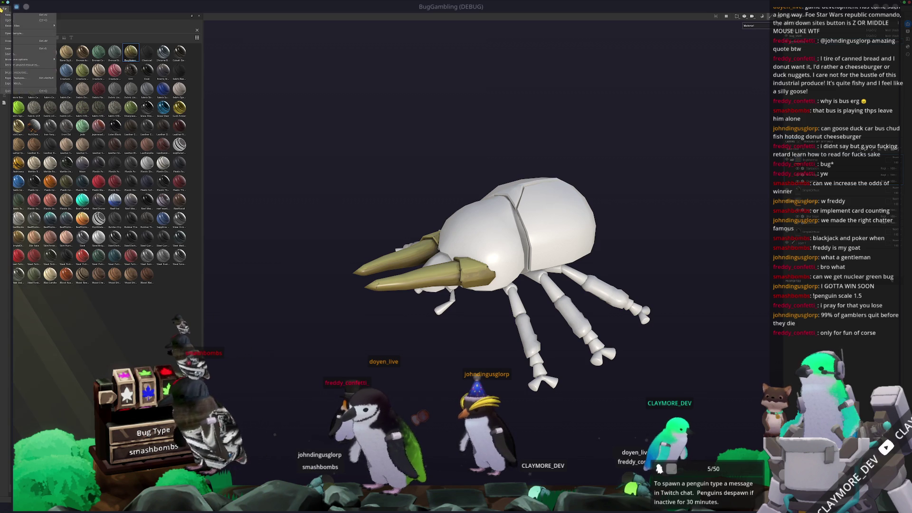
Step: Load the next beetle project, make its horns gold, and export its textures
left_click(9, 20)
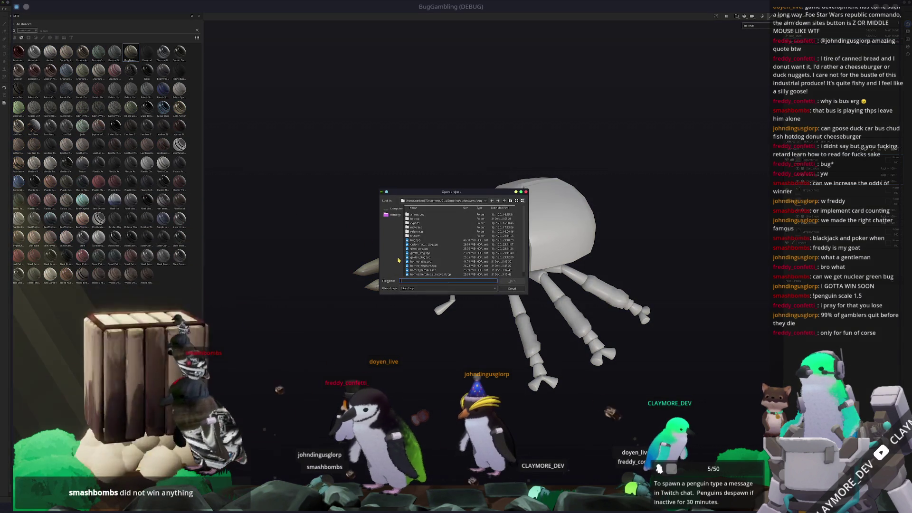
double_click(421, 262)
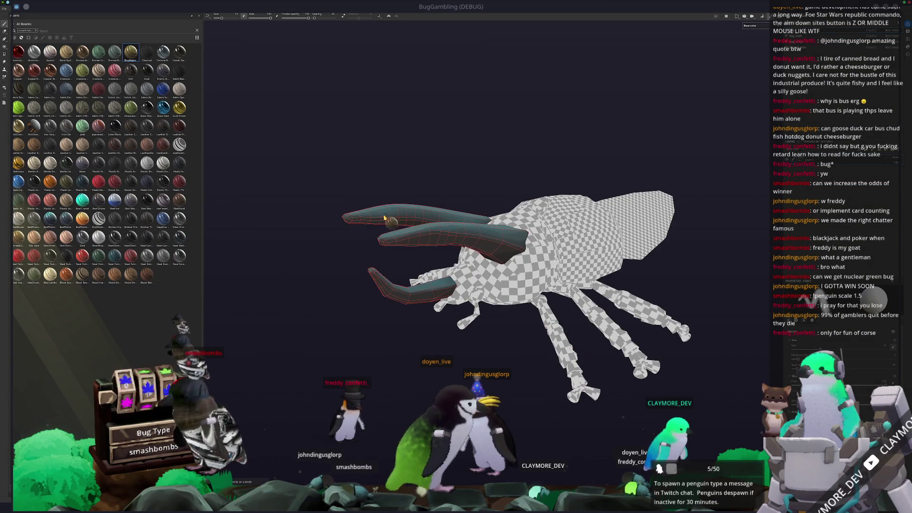
left_click_drag(385, 218, 386, 217)
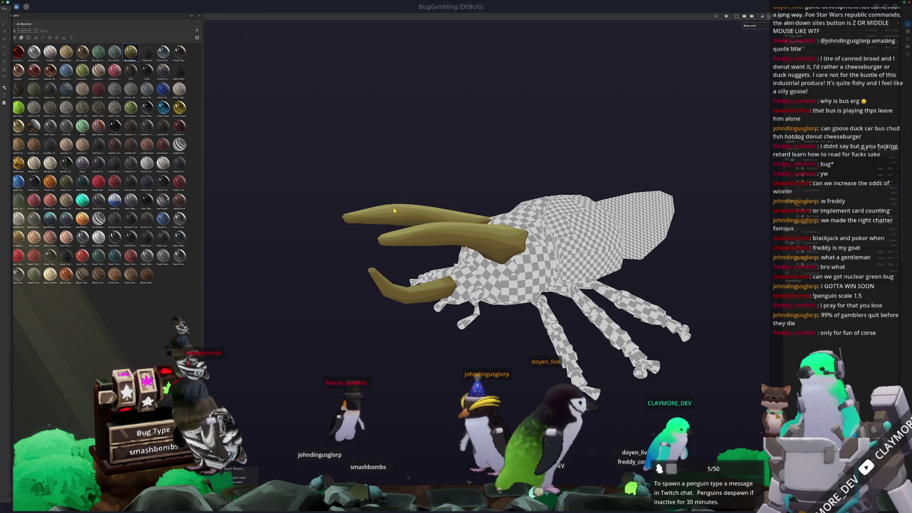
key("ctrl+shift+e")
left_click(567, 328)
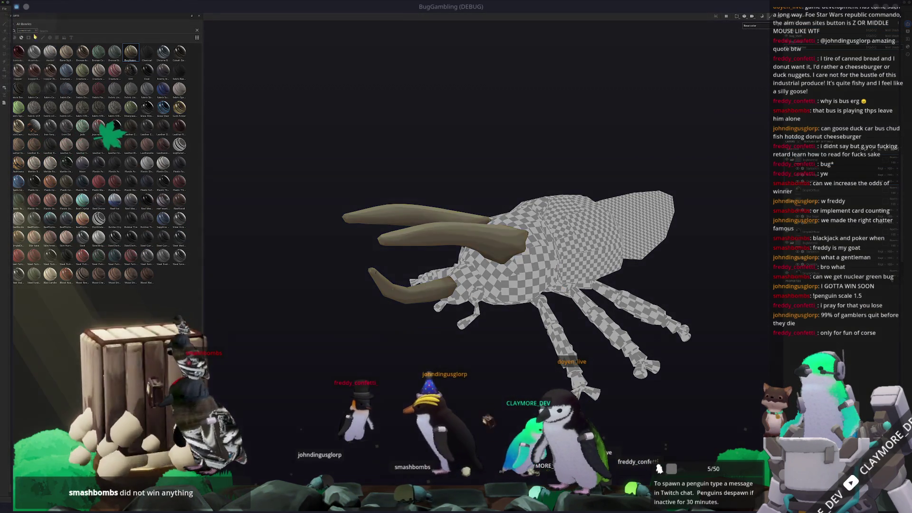
Step: Load horned_elephant.spp and export its textures
key("ctrl+o")
left_click(429, 266)
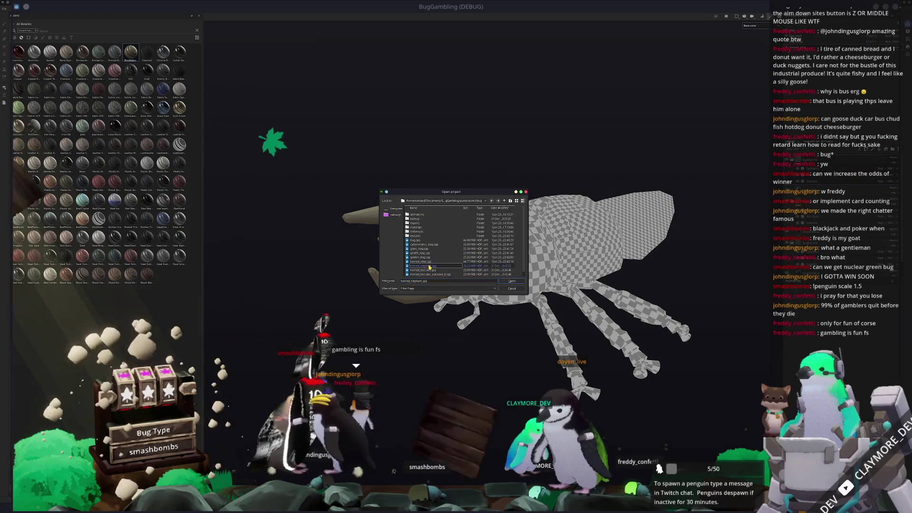
double_click(429, 266)
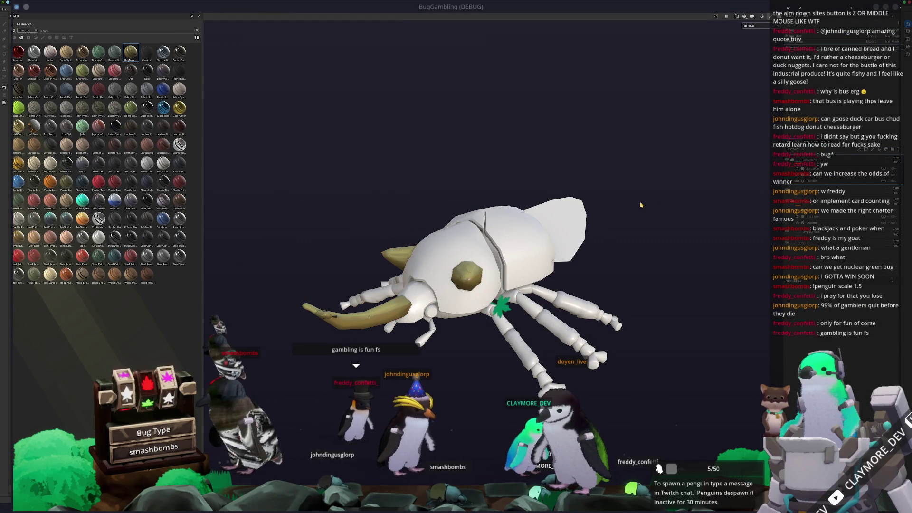
key("ctrl+shift+e")
left_click(569, 327)
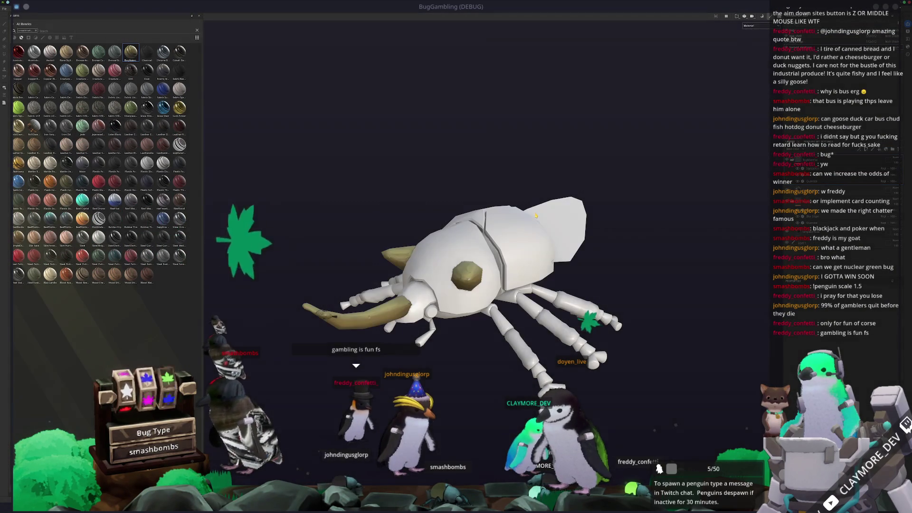